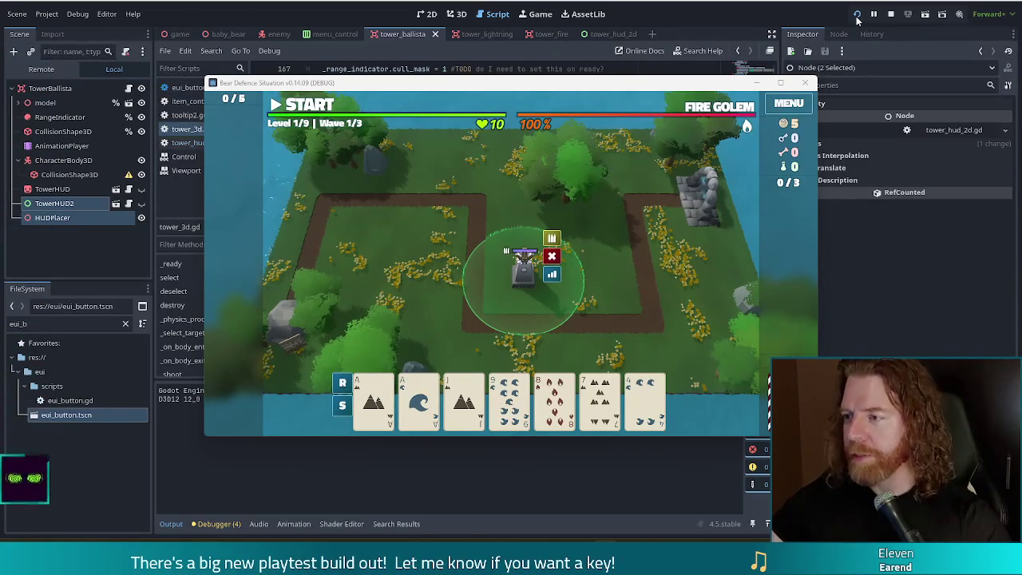
- Stop the running Bear Defence Situation game and open the eui_button.tscn scene
left_click(890, 14)
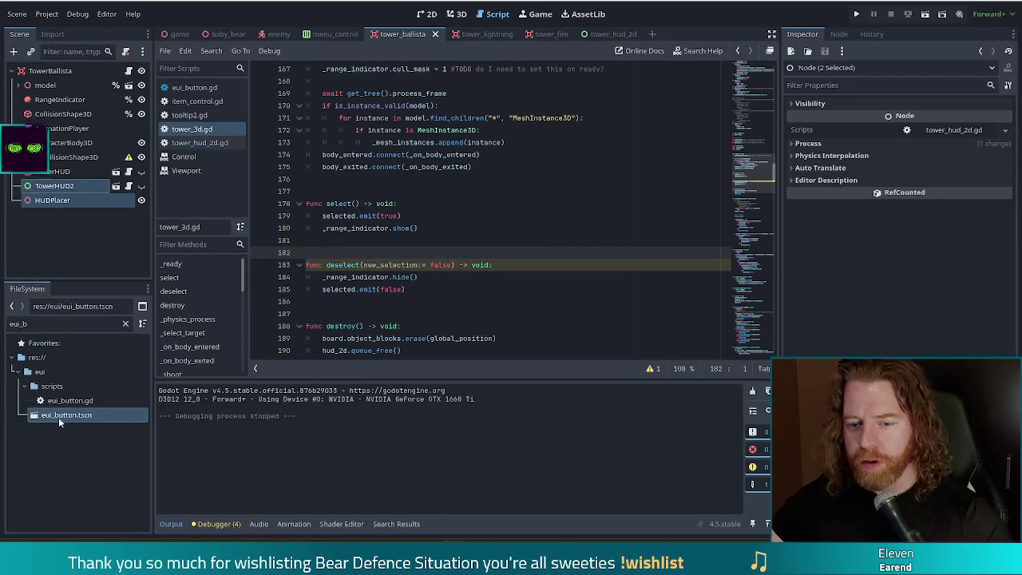
double_click(59, 415)
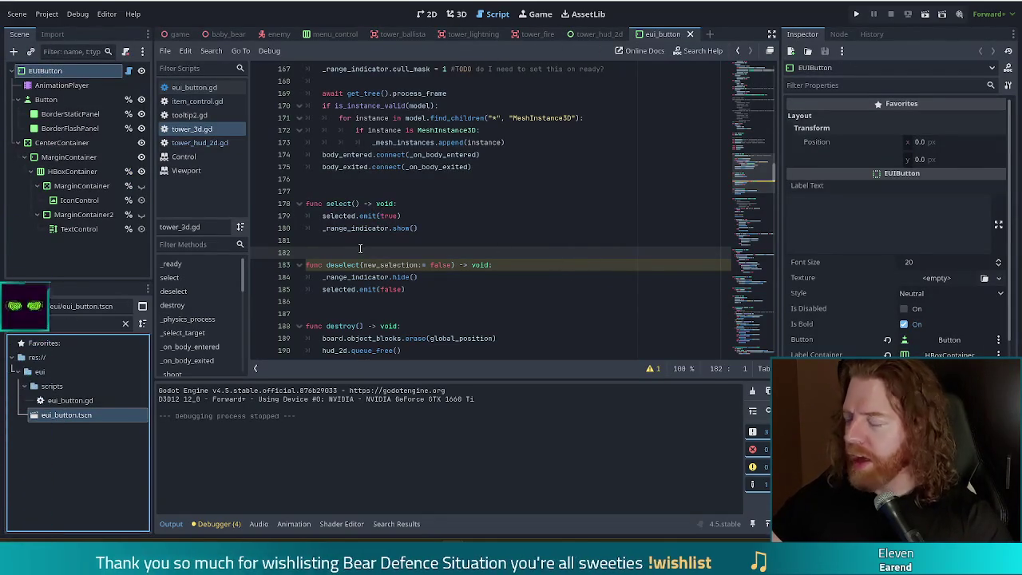
- Switch to the 2D workspace and add a trial ProgressBar child node to EUIButton
left_click(425, 13)
scroll(459, 225, "down", 2)
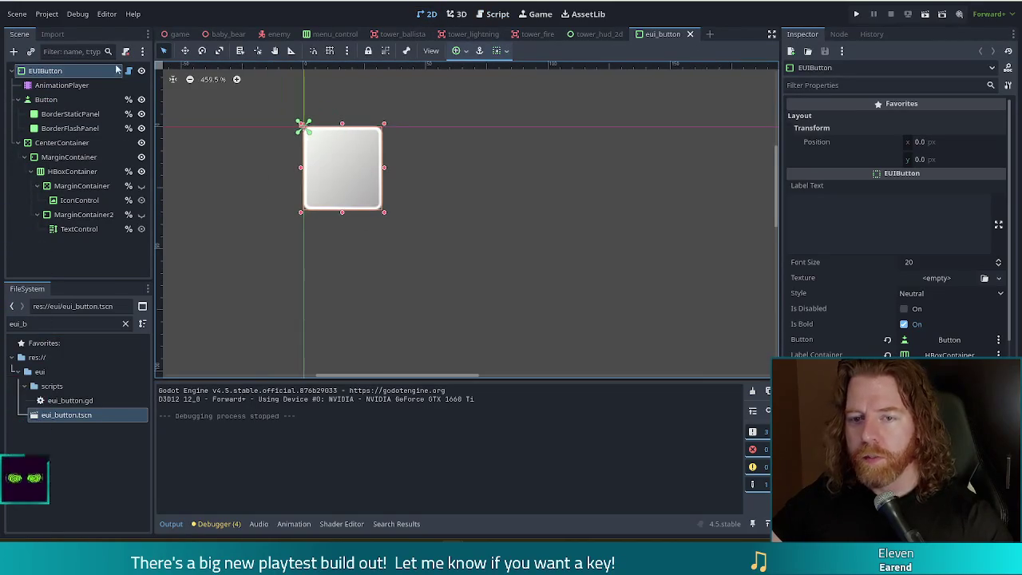
left_click(16, 54)
type("pro")
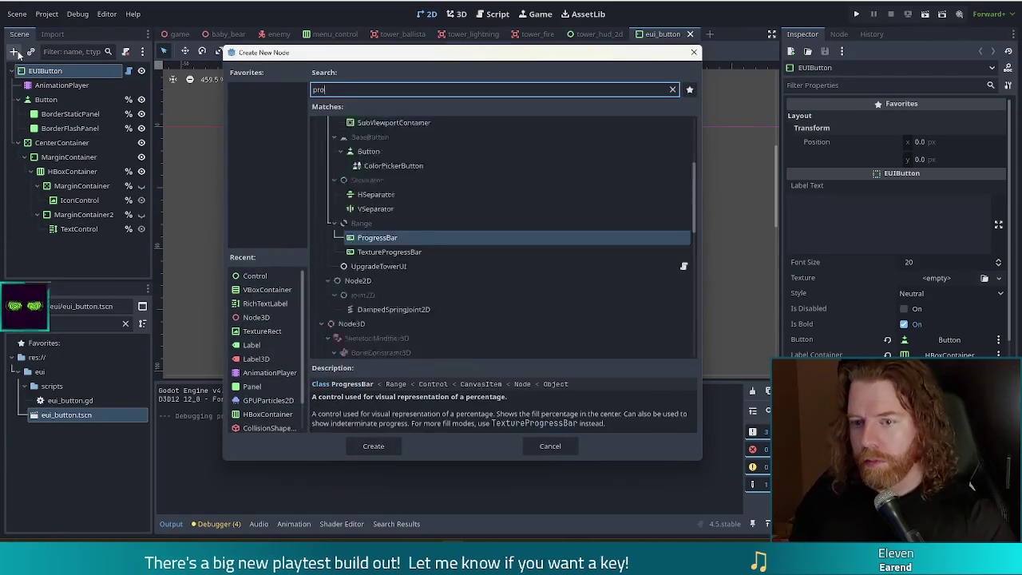
type("gres")
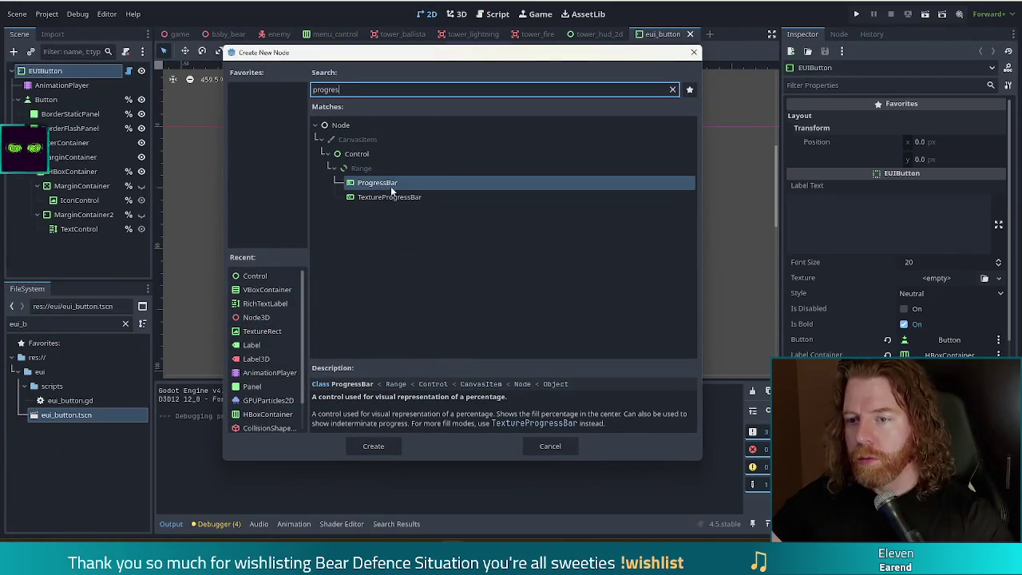
left_click(388, 197)
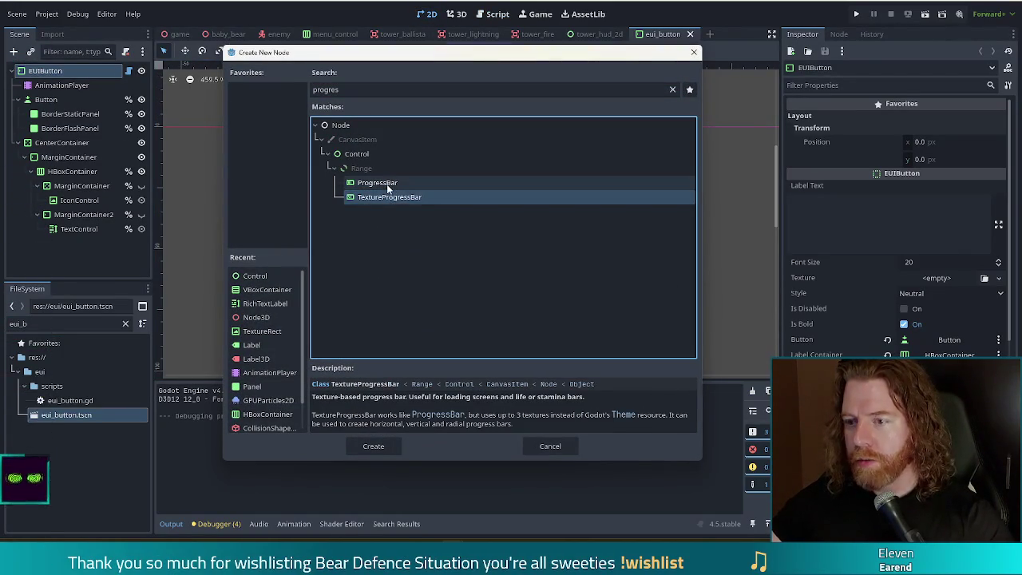
left_click(386, 183)
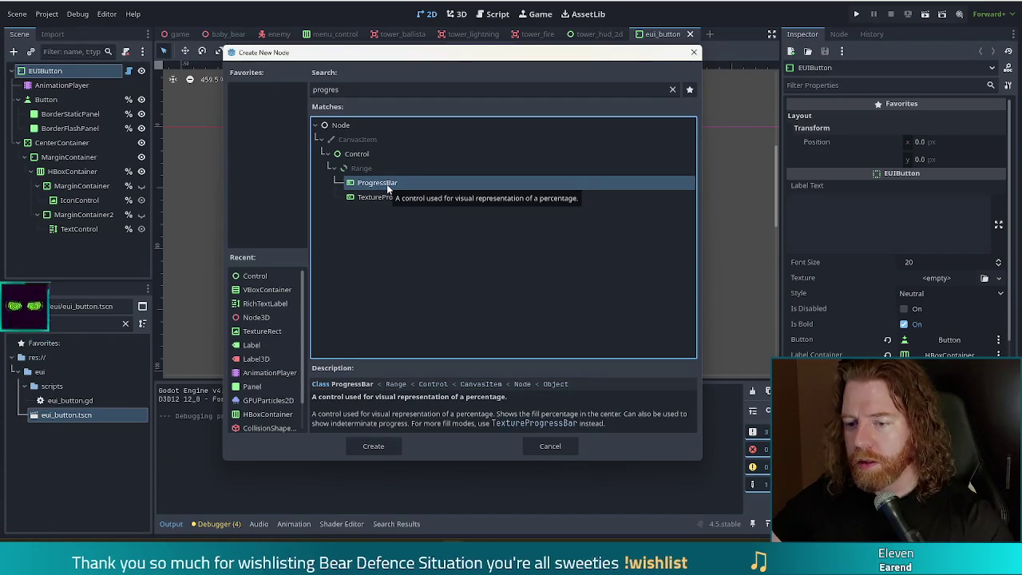
double_click(387, 184)
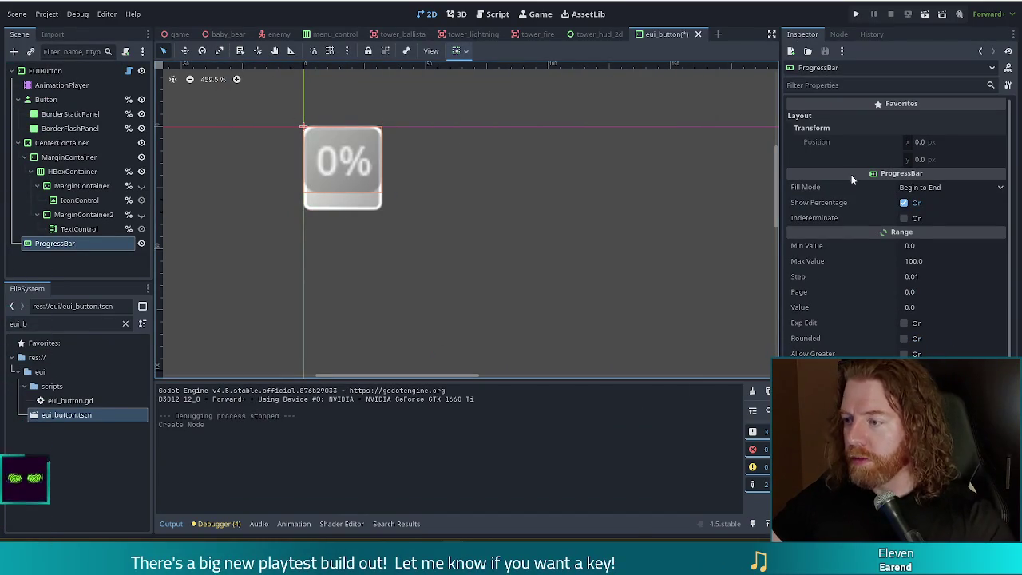
left_click(926, 189)
left_click(926, 190)
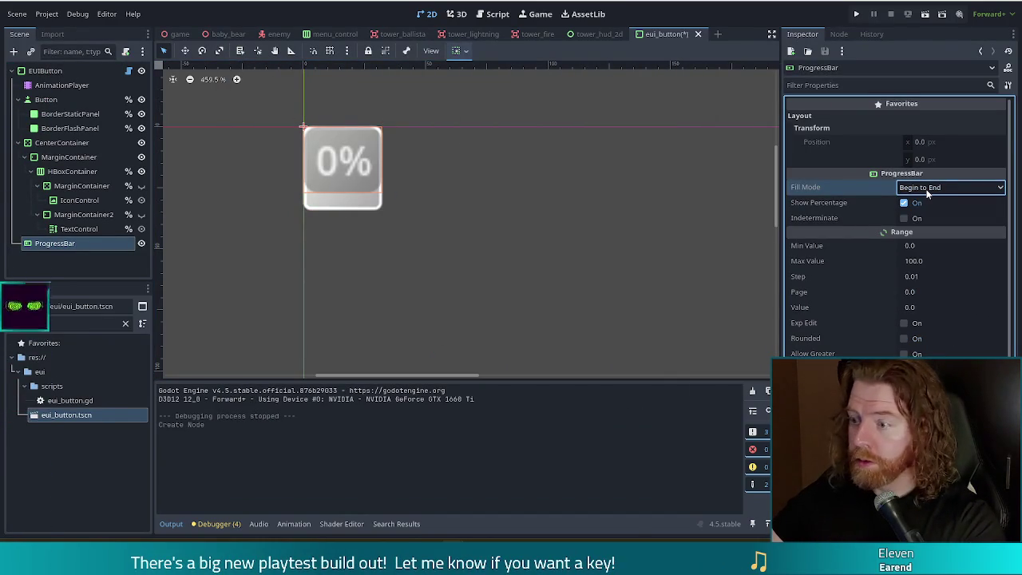
- Add a trial TextureProgressBar child node under the EUIButton root
scroll(837, 218, "down", 3)
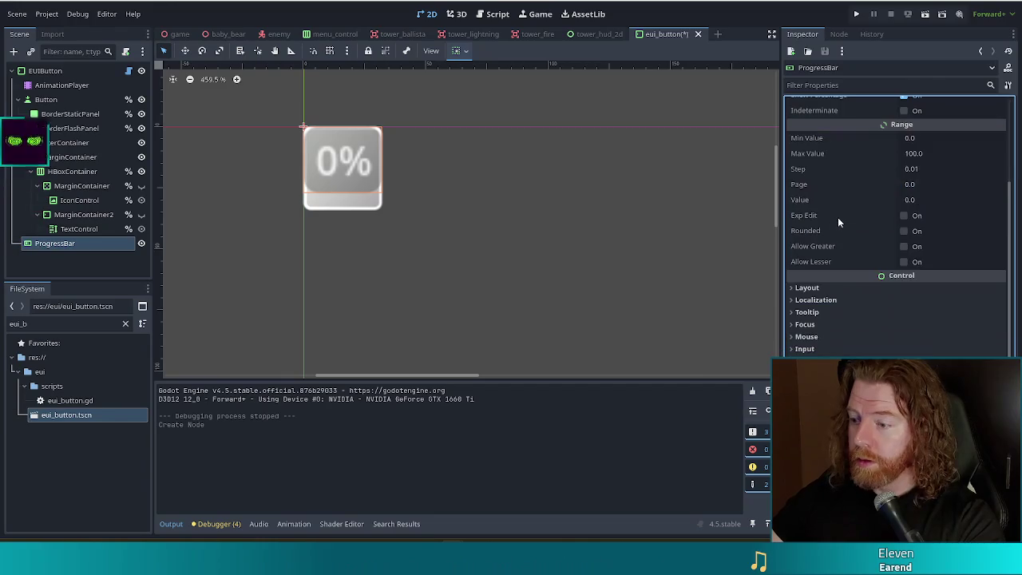
left_click(815, 291)
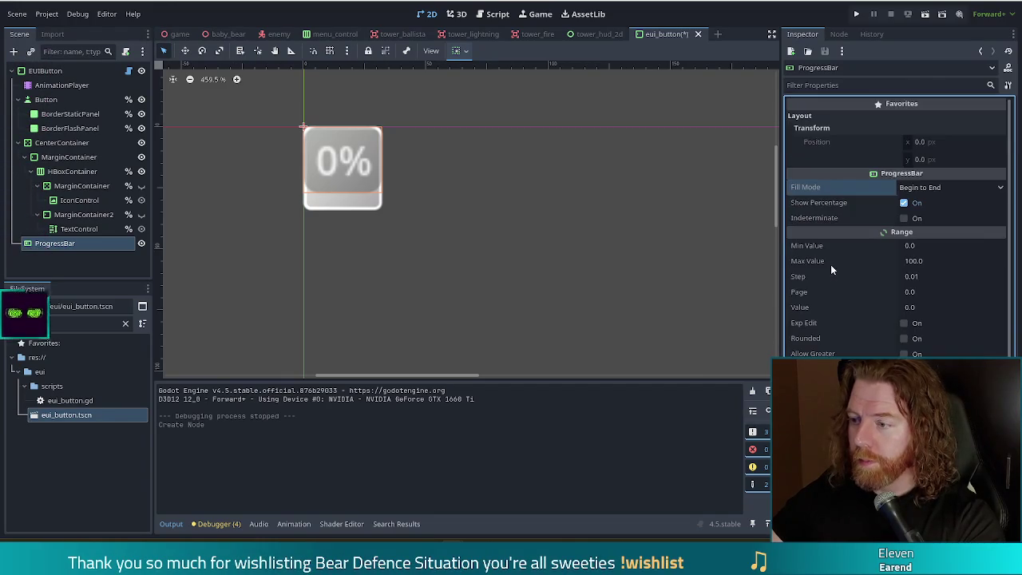
left_click(45, 70)
left_click(13, 52)
double_click(394, 197)
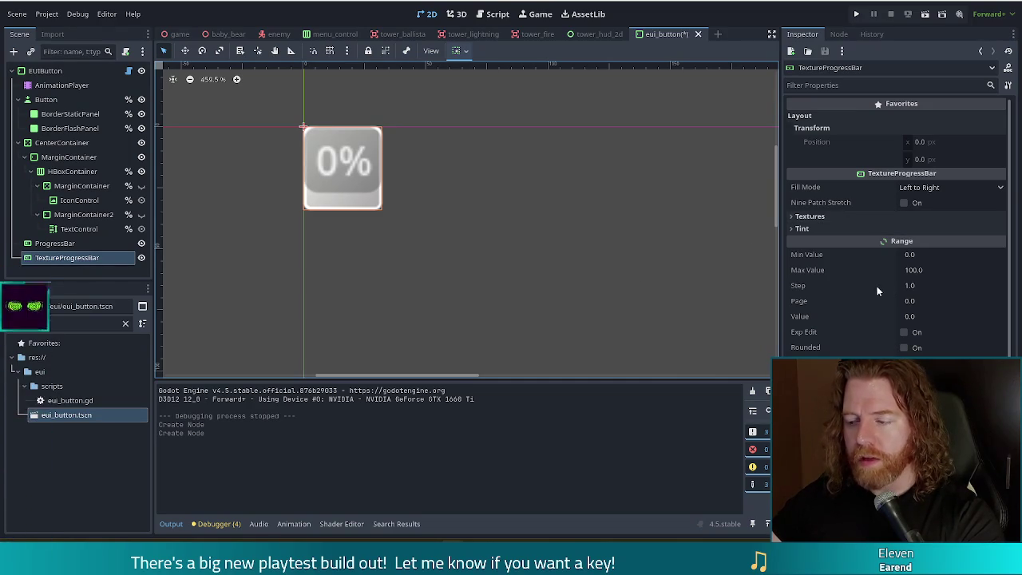
mouse_move(875, 290)
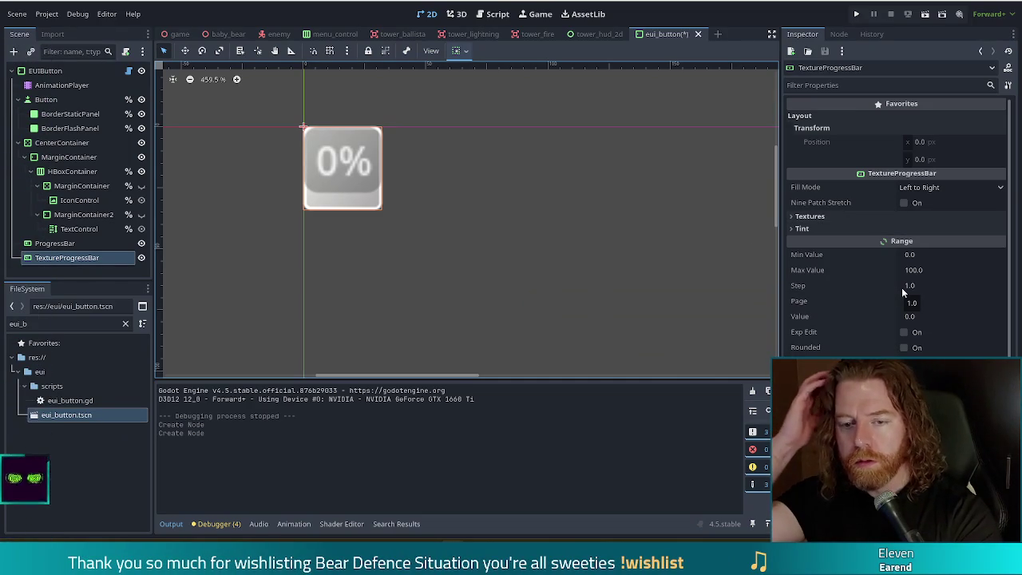
- Delete both the ProgressBar and TextureProgressBar nodes, then reselect the EUIButton root
left_click(64, 244)
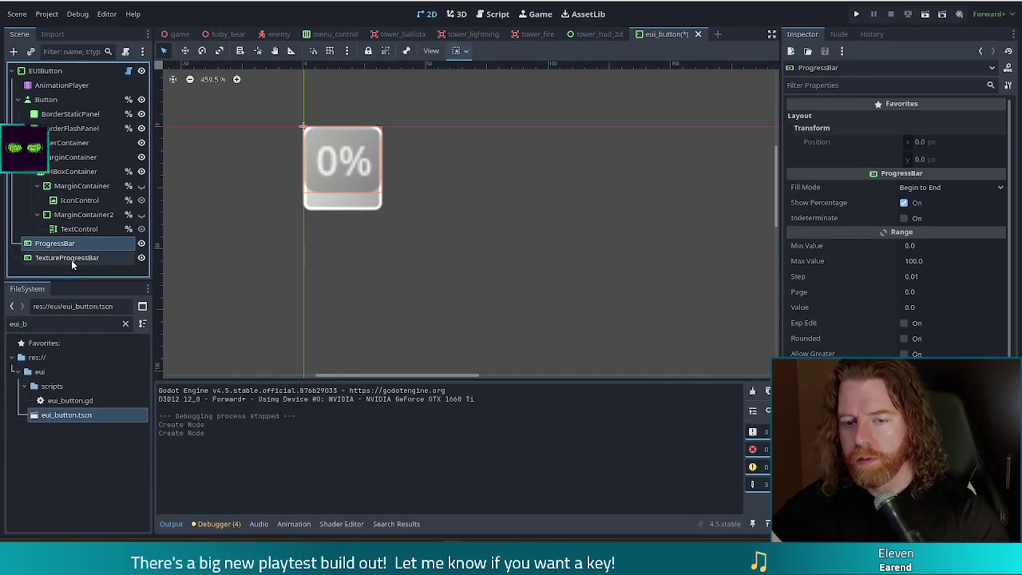
left_click(71, 258, "shift")
key("Delete")
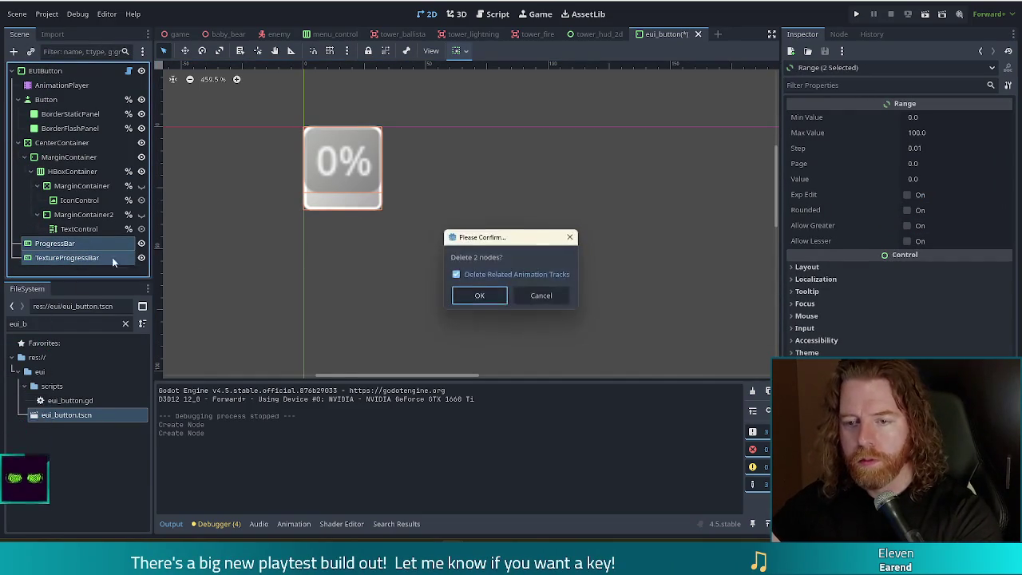
left_click(473, 296)
left_click(48, 70)
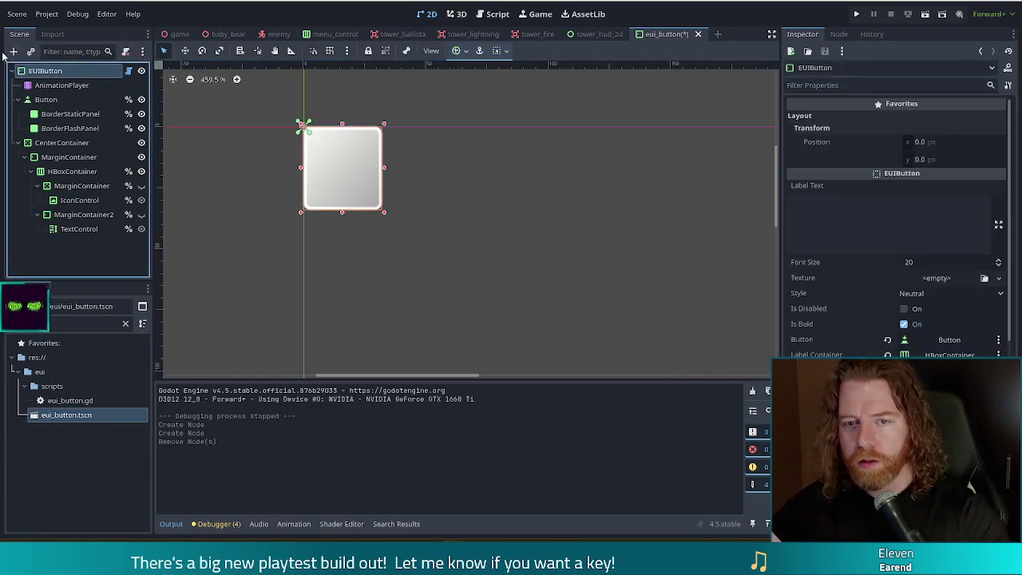
- Search the node list for 'prog' and add a TextureProgressBar under EUIButton
left_click(14, 51)
type("radia")
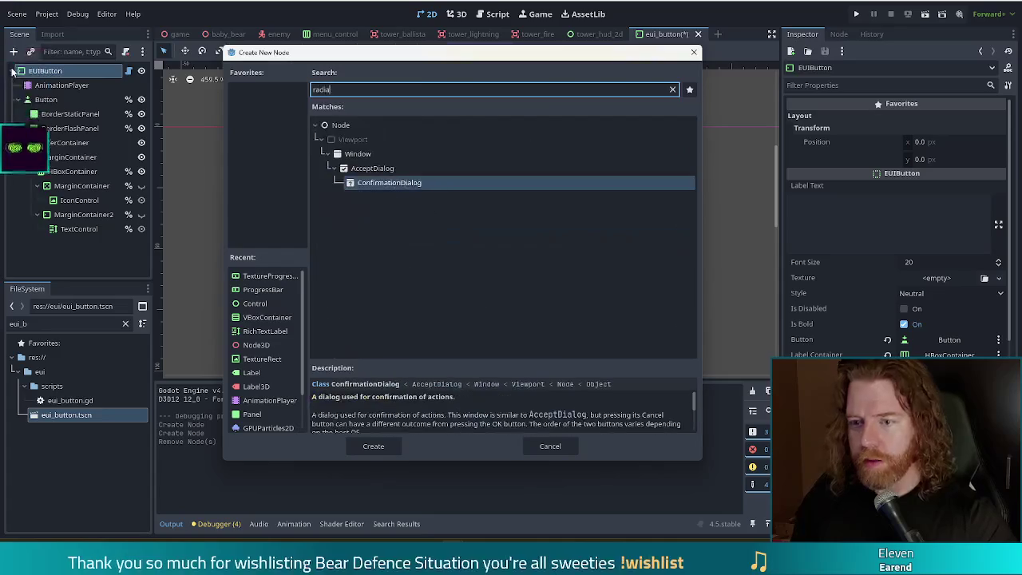
key("BackSpace")
key("BackSpace")
key("BackSpace")
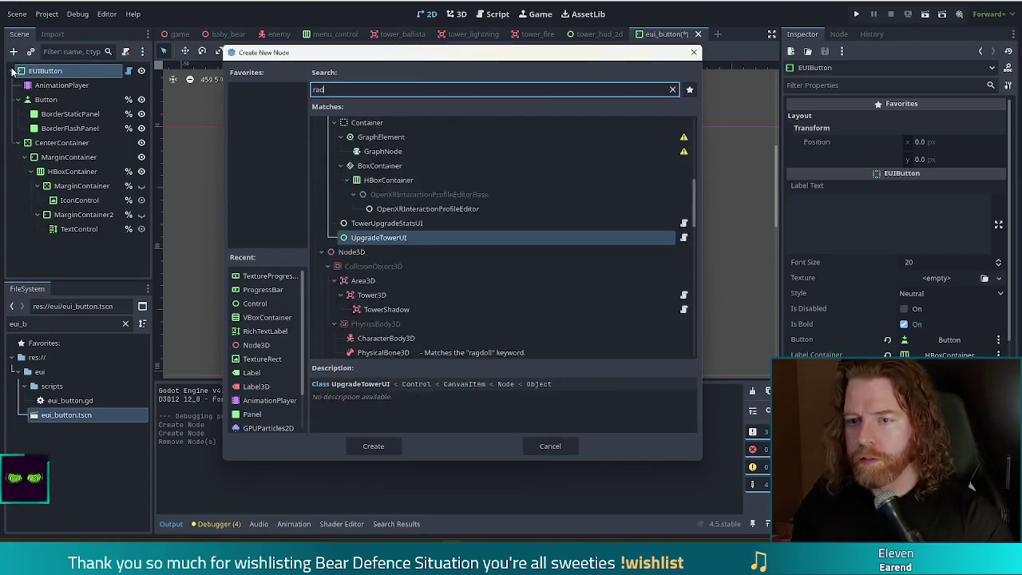
key("BackSpace")
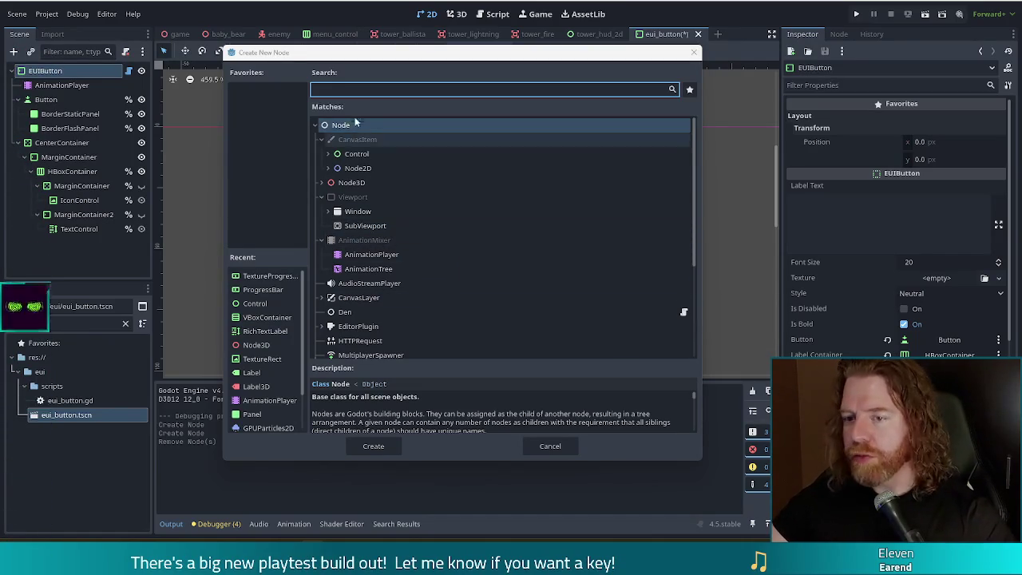
type("prog")
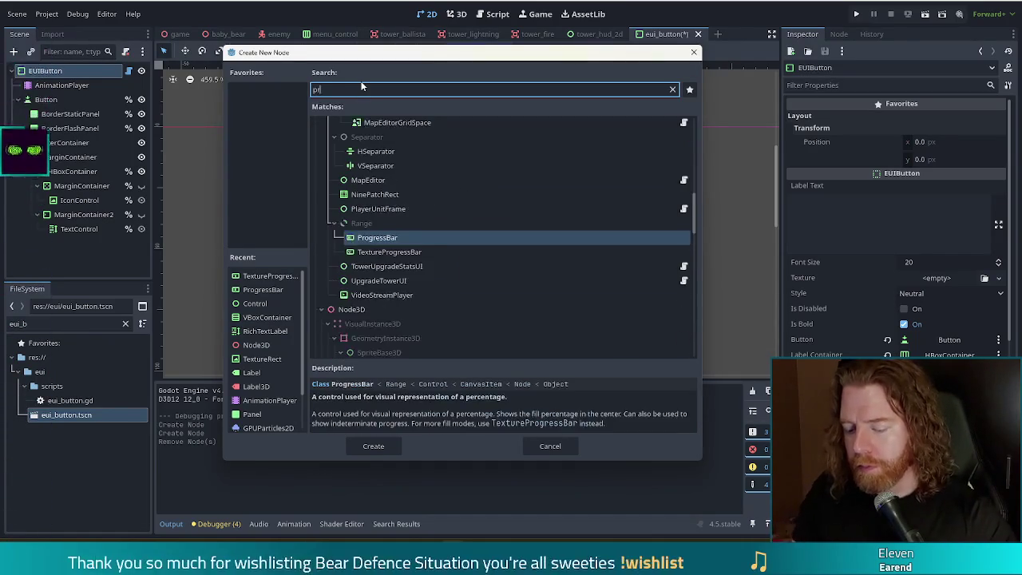
double_click(391, 269)
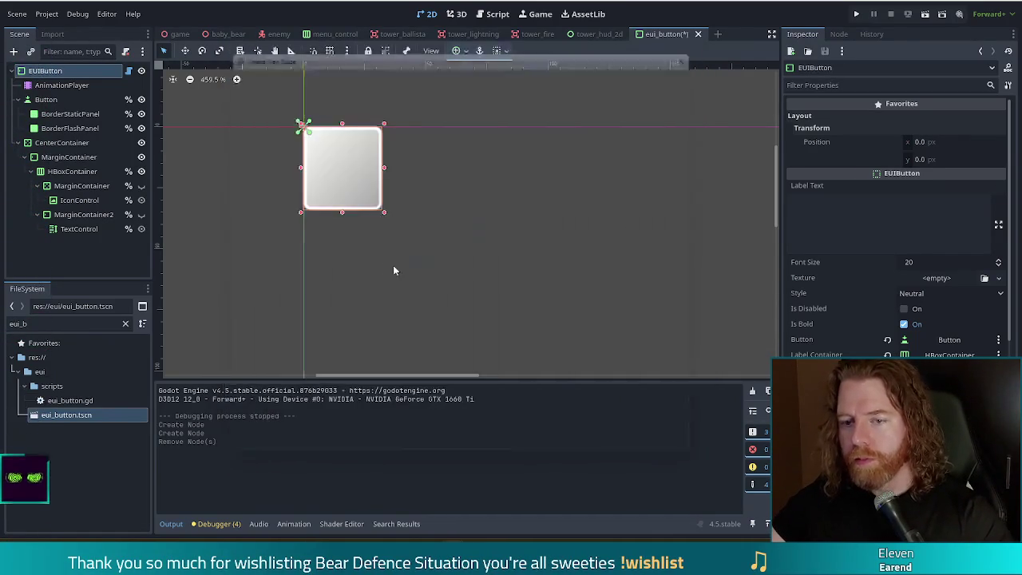
left_click(931, 186)
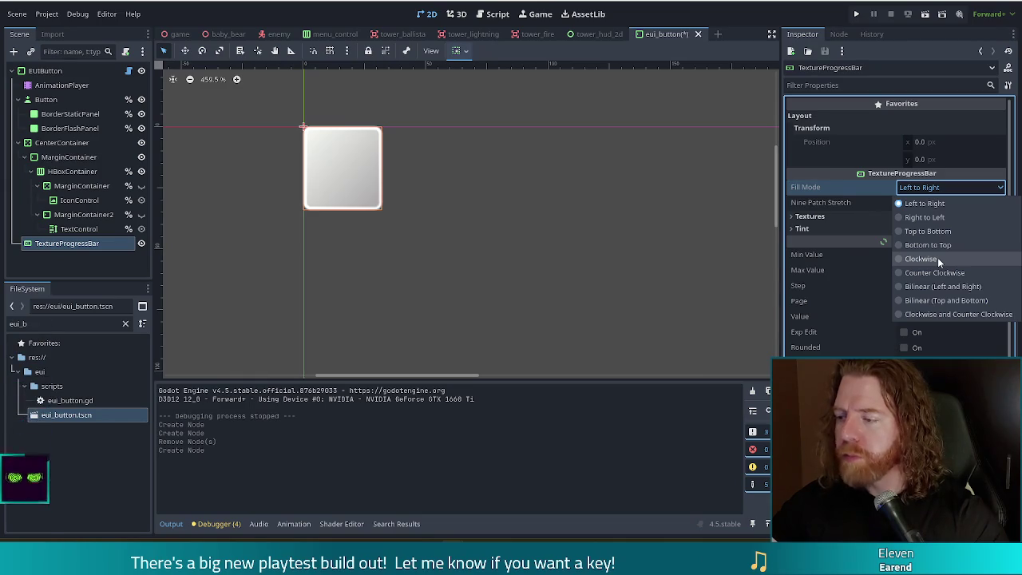
- Set Fill Mode to Clockwise and Counter Clockwise and expand the Radial Fill settings
left_click(936, 314)
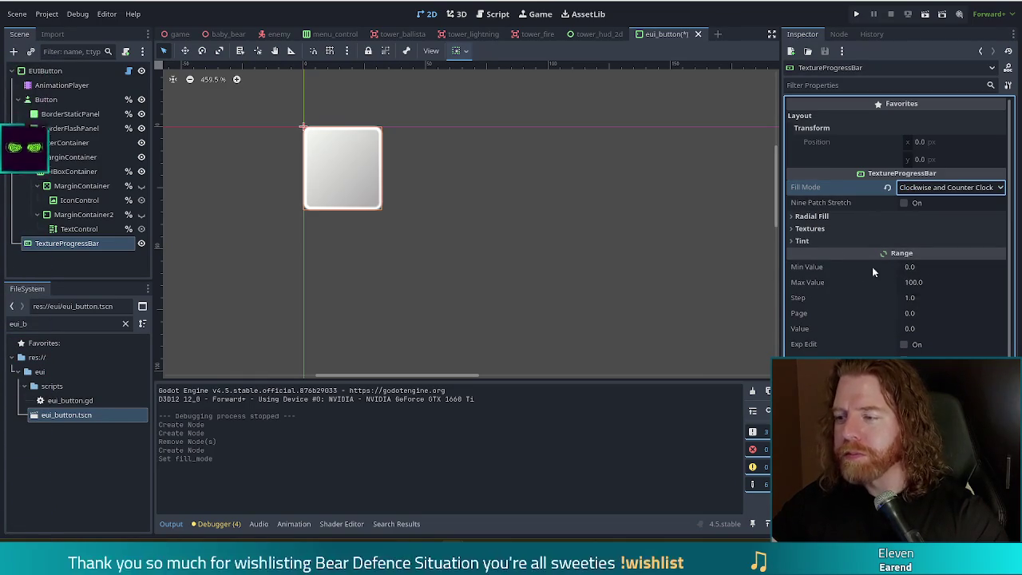
left_click(811, 218)
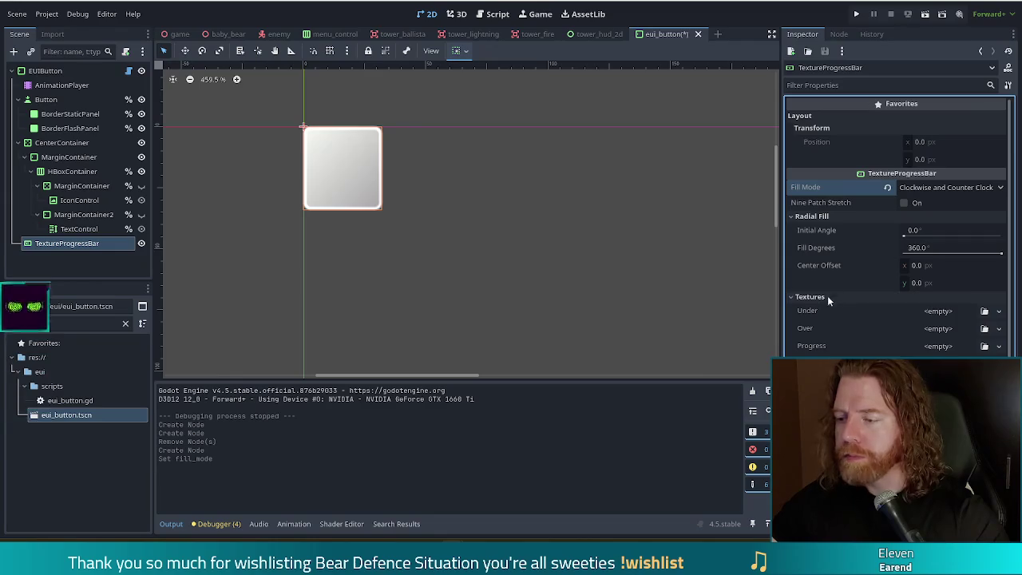
left_click(933, 345)
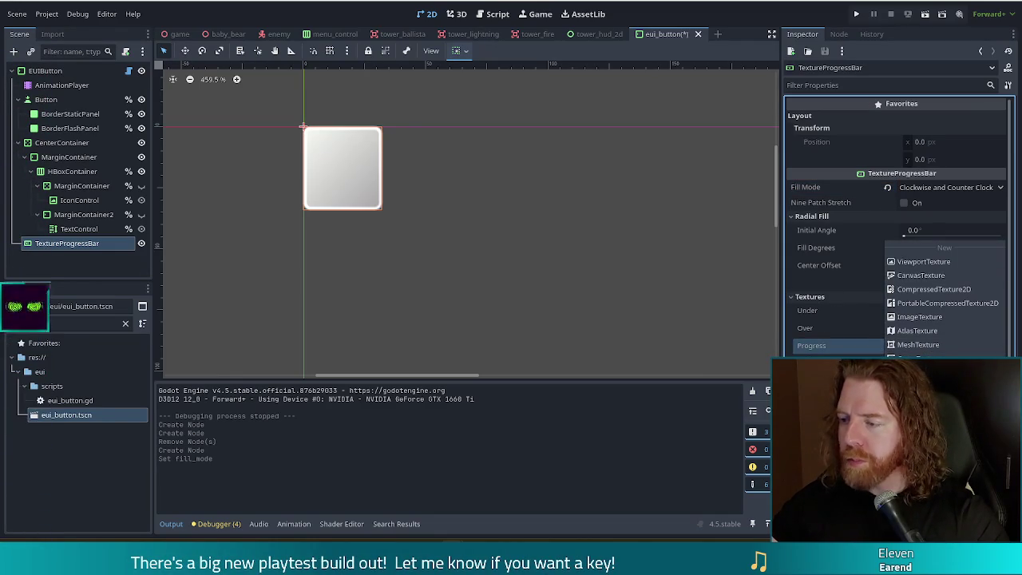
- Assign a GradientTexture2D as the Progress texture and turn on Nine Patch Stretch
left_click(918, 385)
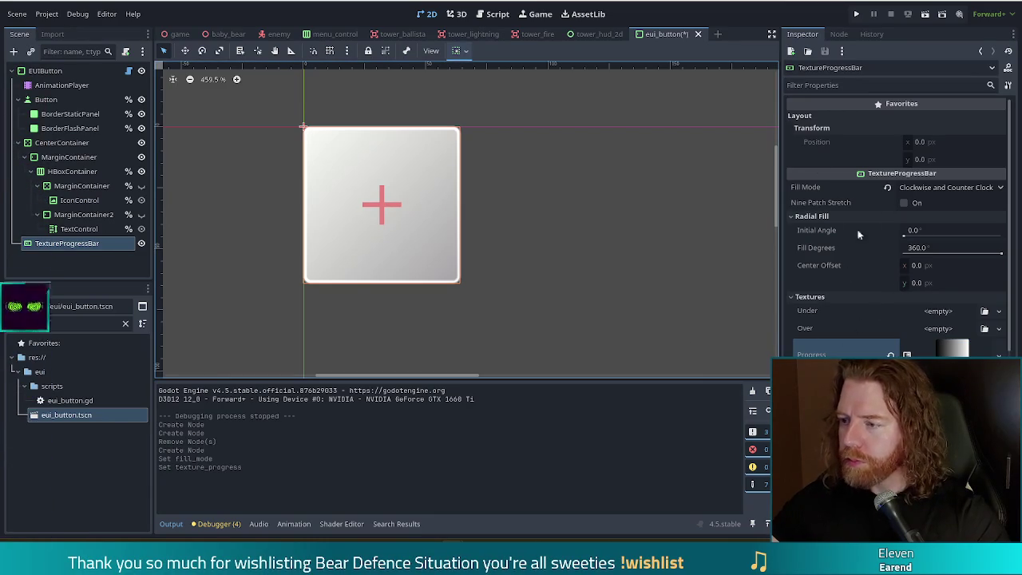
left_click(950, 349)
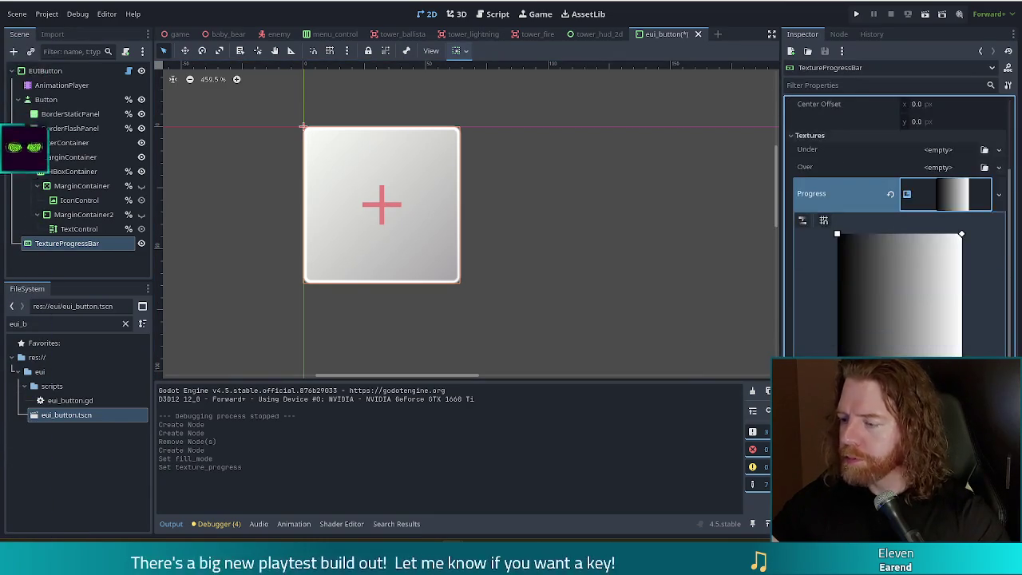
left_click(956, 200)
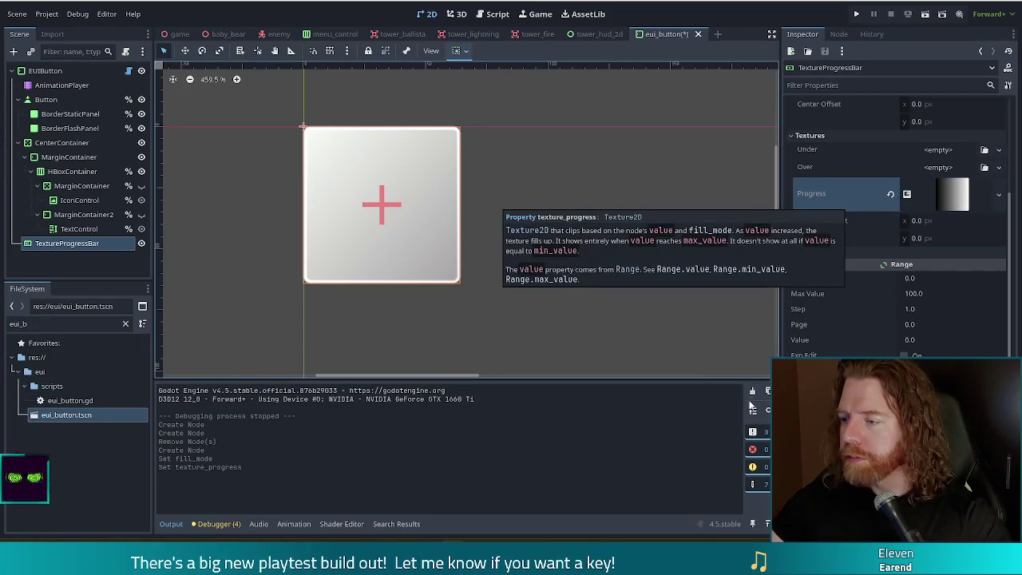
left_click(958, 197)
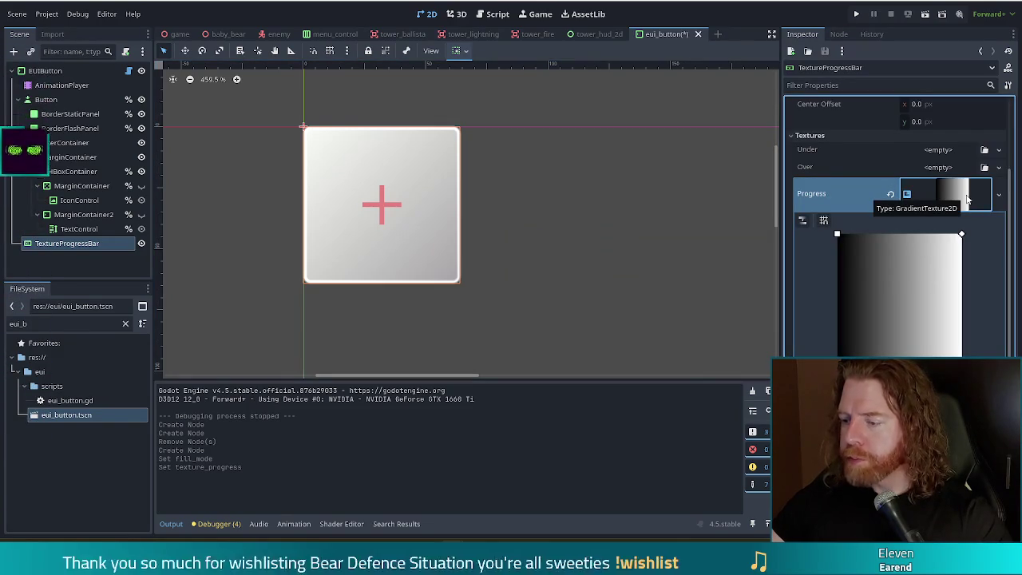
left_click(966, 200)
scroll(881, 205, "up", 3)
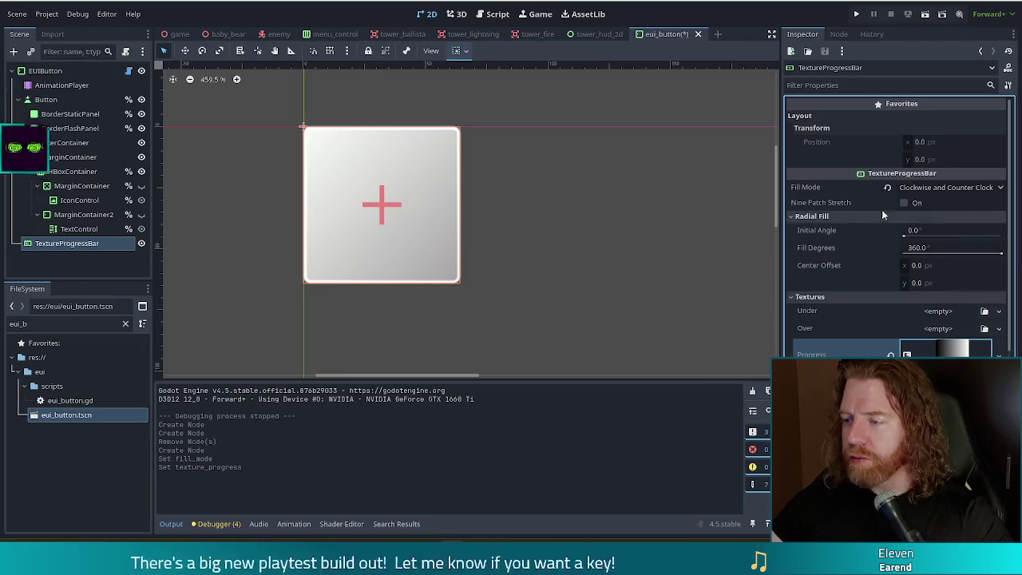
left_click(905, 202)
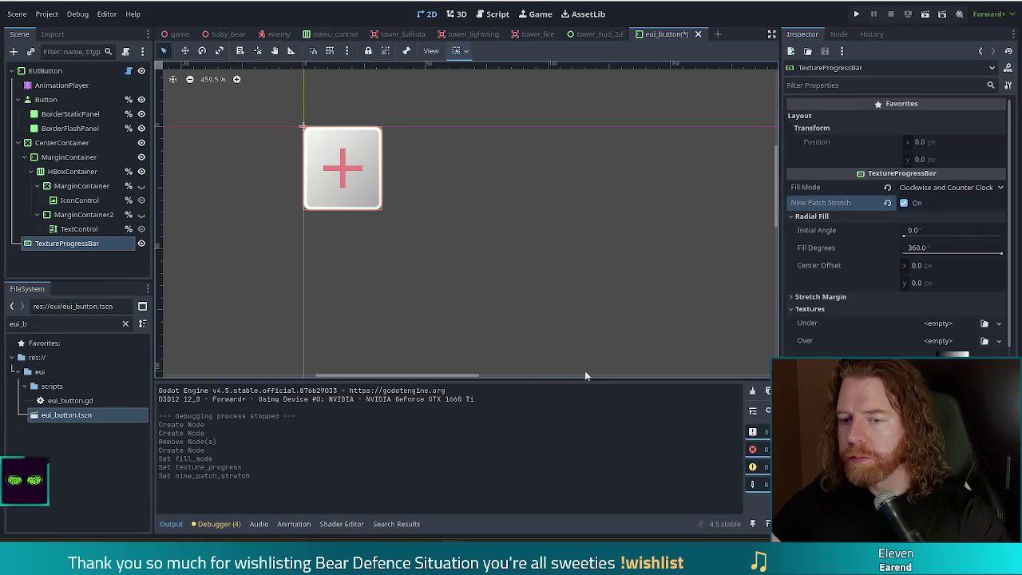
left_click(142, 243)
left_click(141, 243)
left_click(142, 243)
left_click(142, 243)
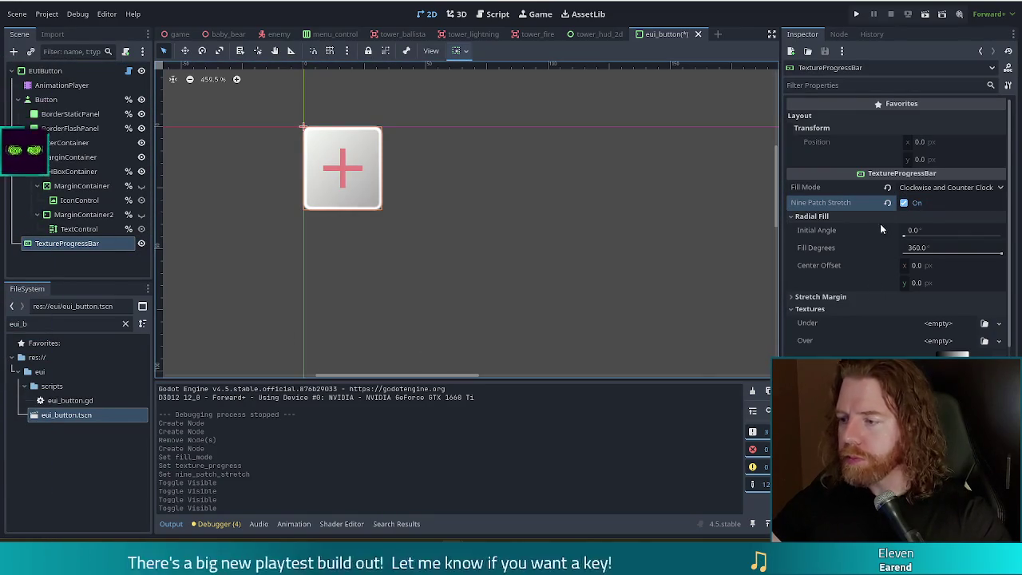
scroll(869, 234, "down", 5)
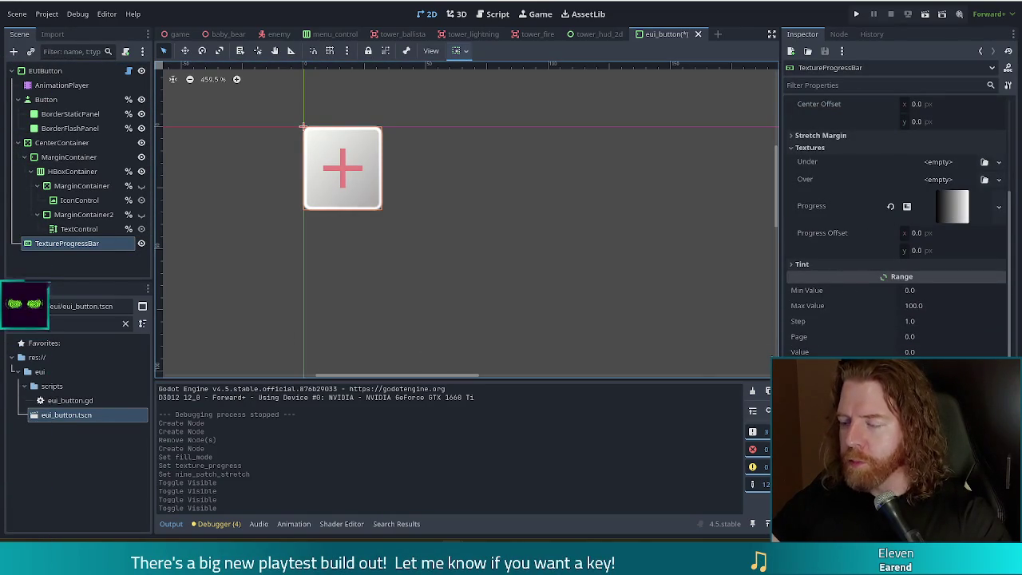
scroll(854, 304, "down", 5)
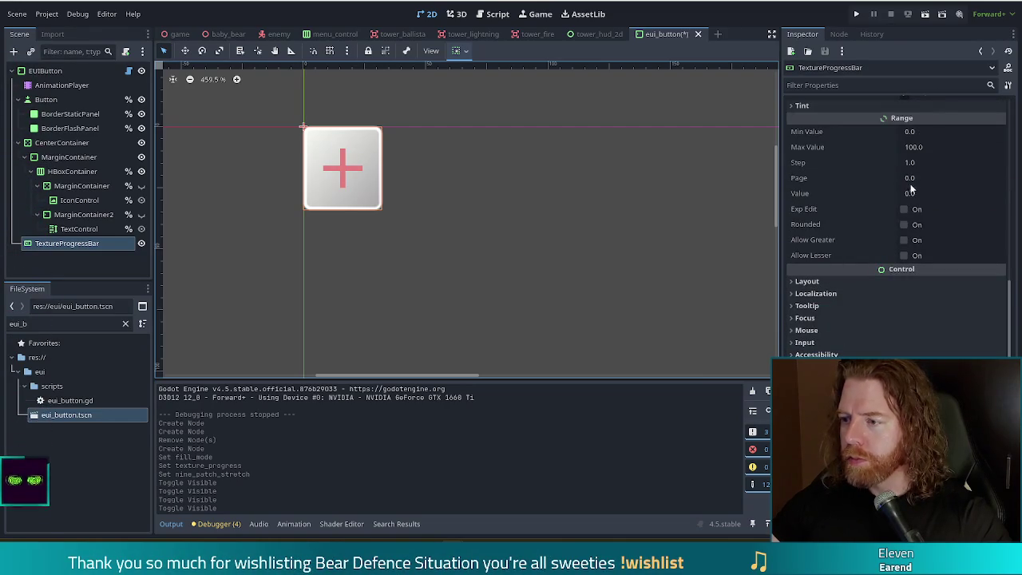
left_click(910, 195)
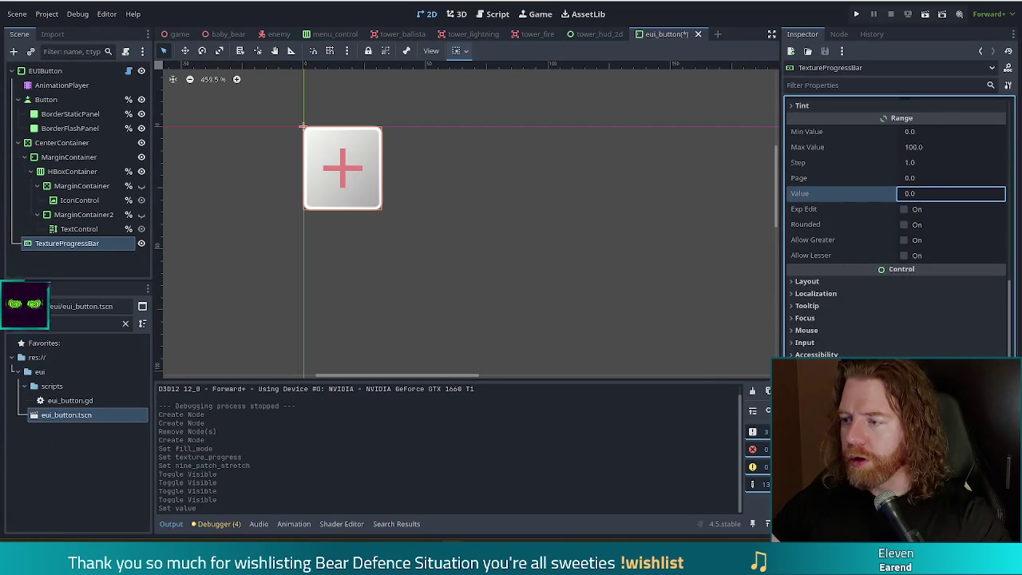
type("24")
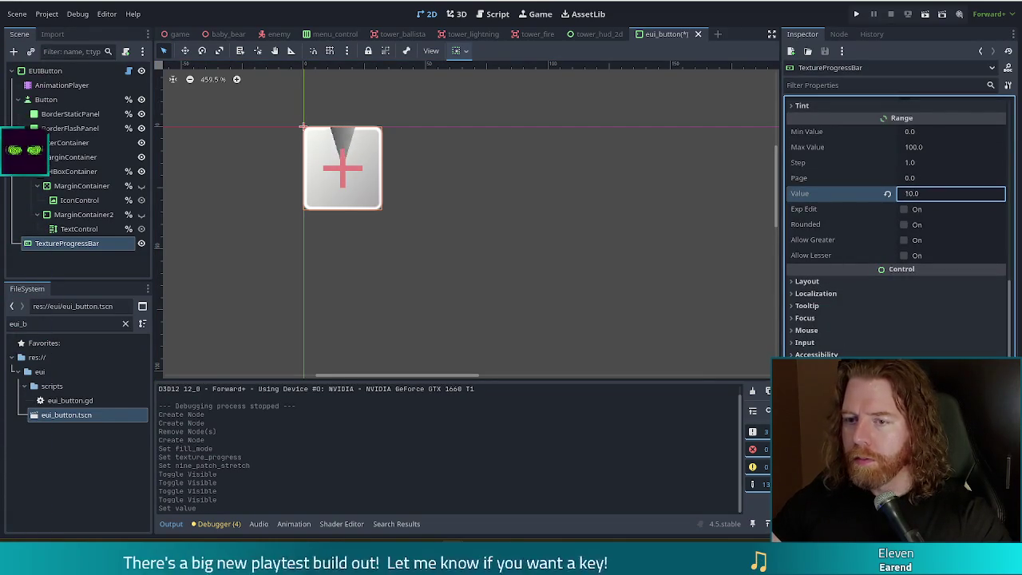
key("Return")
mouse_move(910, 193)
left_mouse_down()
mouse_move(966, 193)
mouse_move(915, 194)
left_mouse_up()
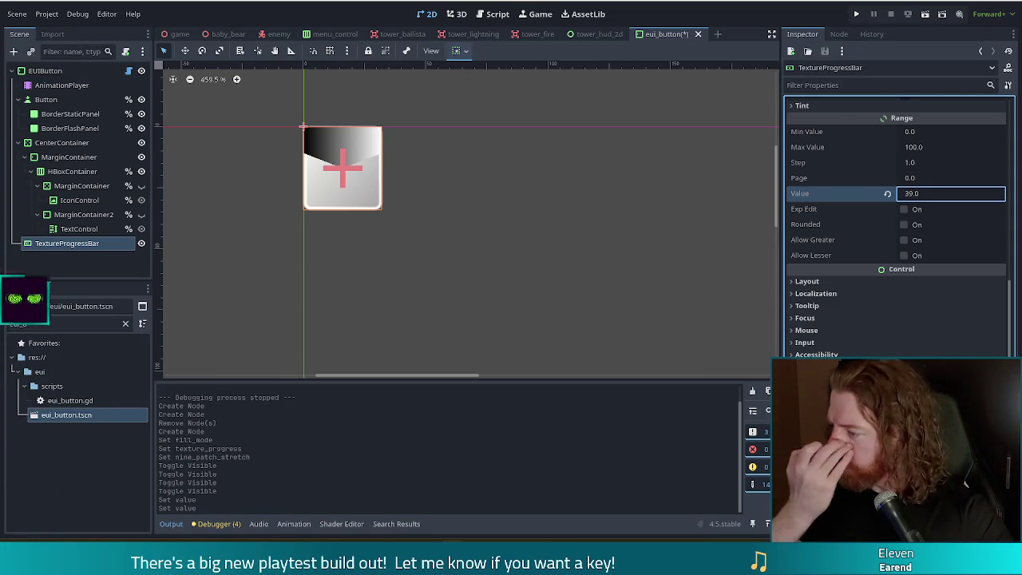
key("Up")
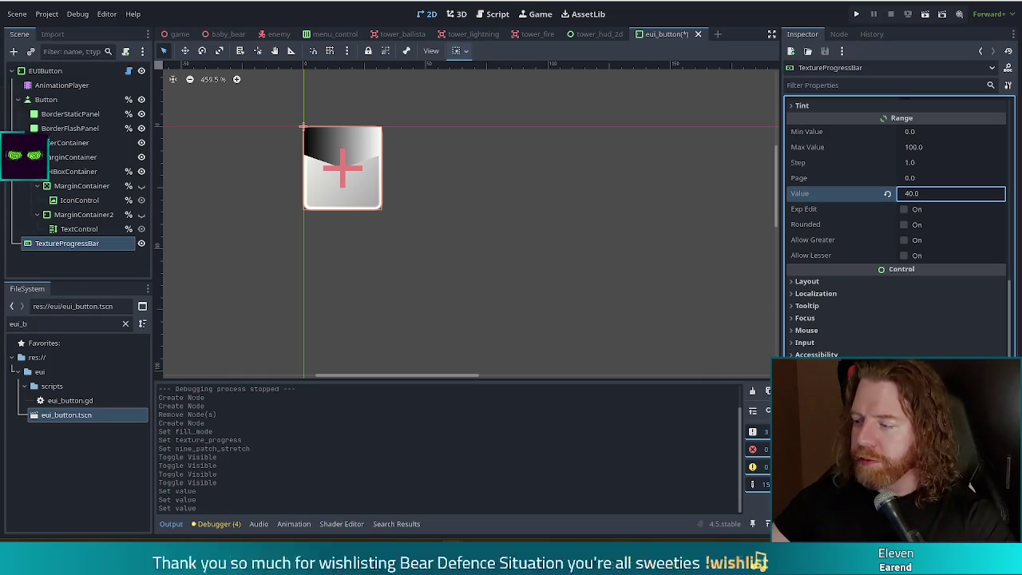
key("Up")
key("Up")
key("Up")
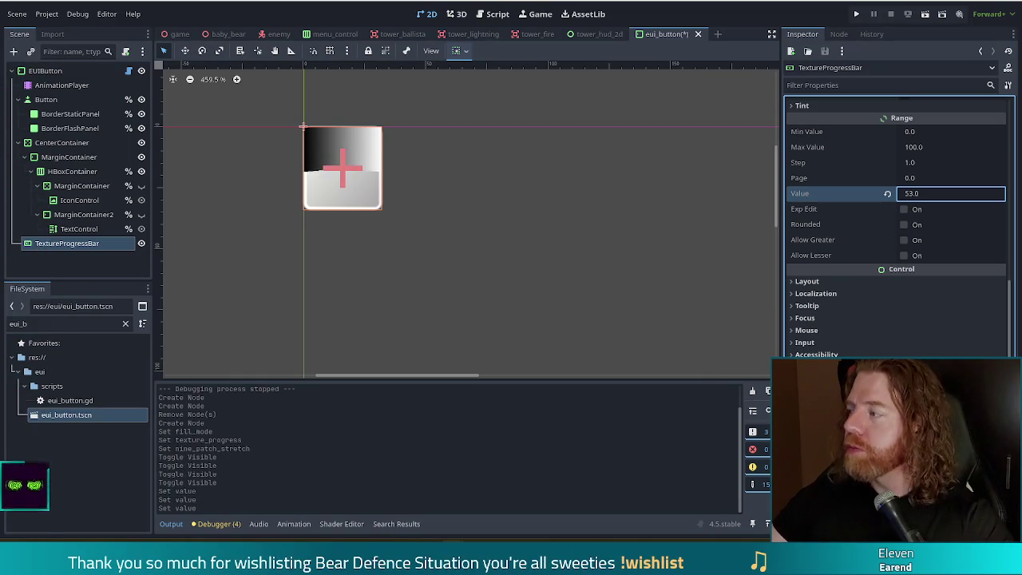
key("Down")
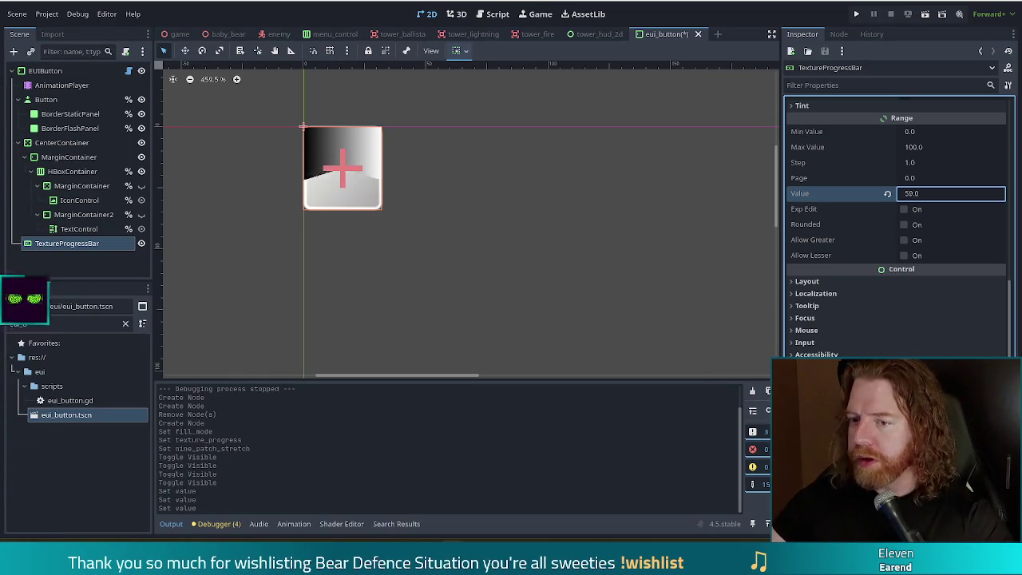
key("Down")
key("Down")
key("Down")
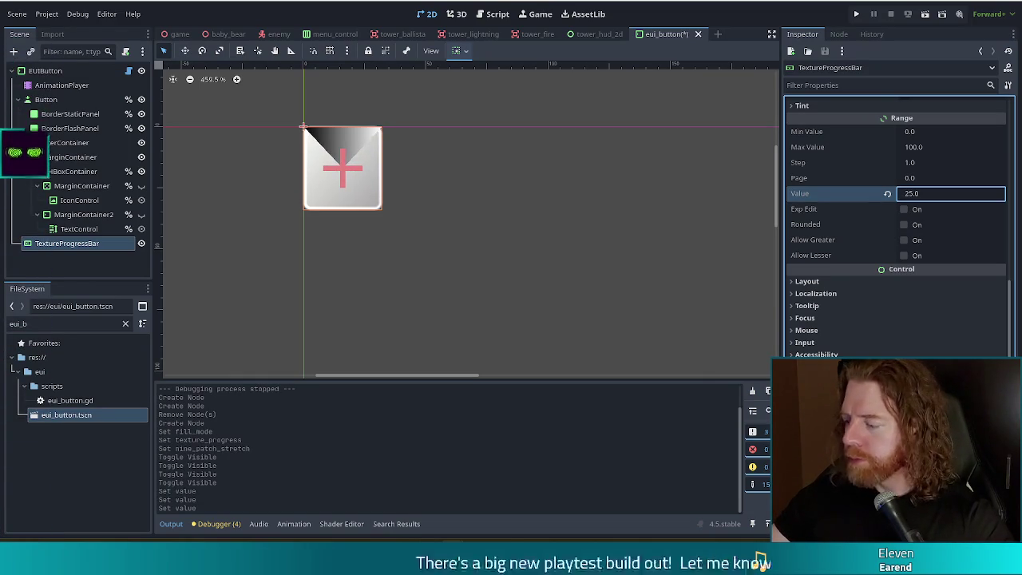
key("Up")
key("Up")
key("Up")
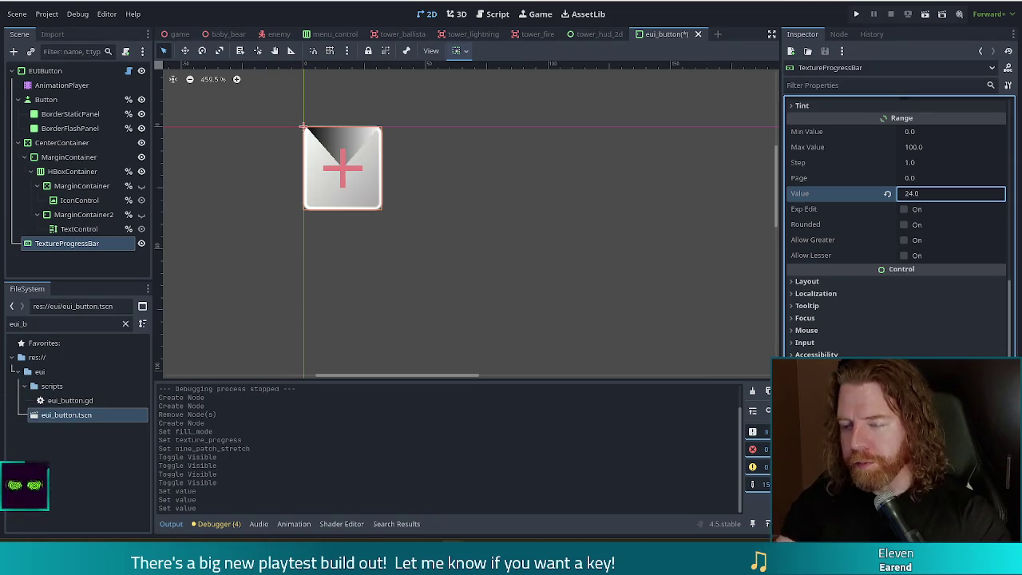
left_click_drag(907, 198, 830, 197)
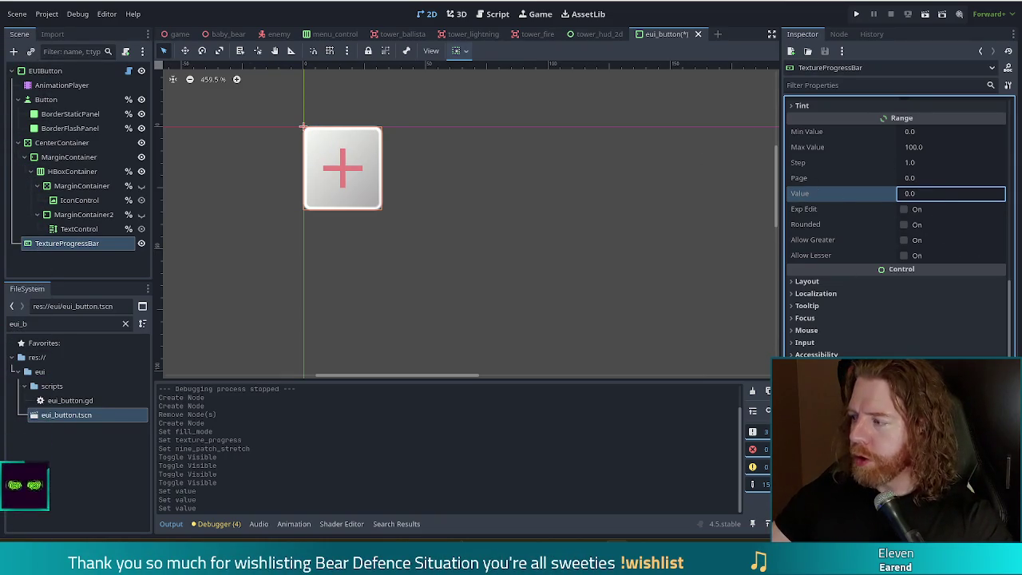
key("Return")
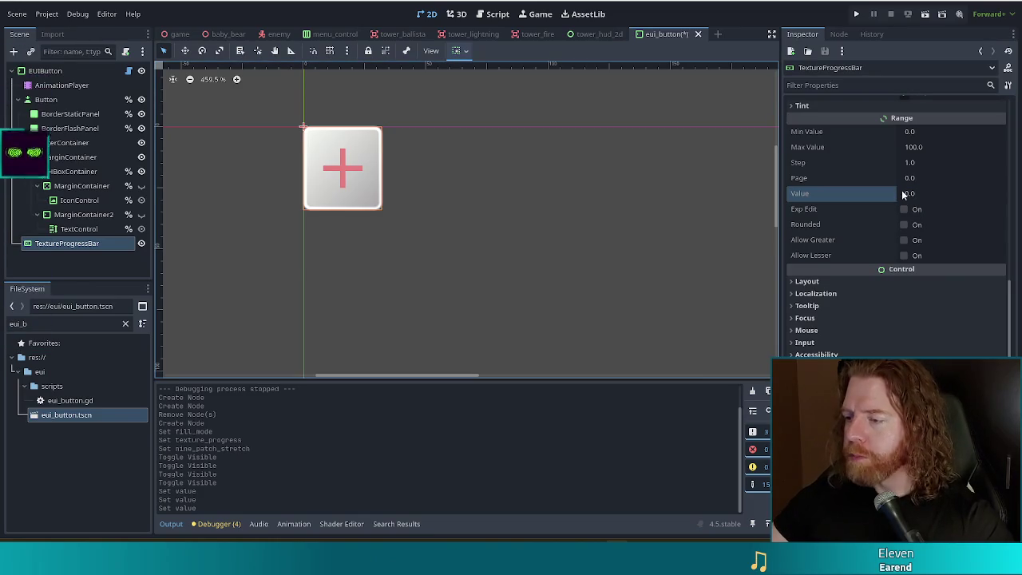
mouse_move(903, 194)
left_mouse_down()
mouse_move(931, 194)
mouse_move(907, 194)
left_mouse_up()
- Stop editing the progress value and select the EUIButton root node to view its properties
left_click(742, 190)
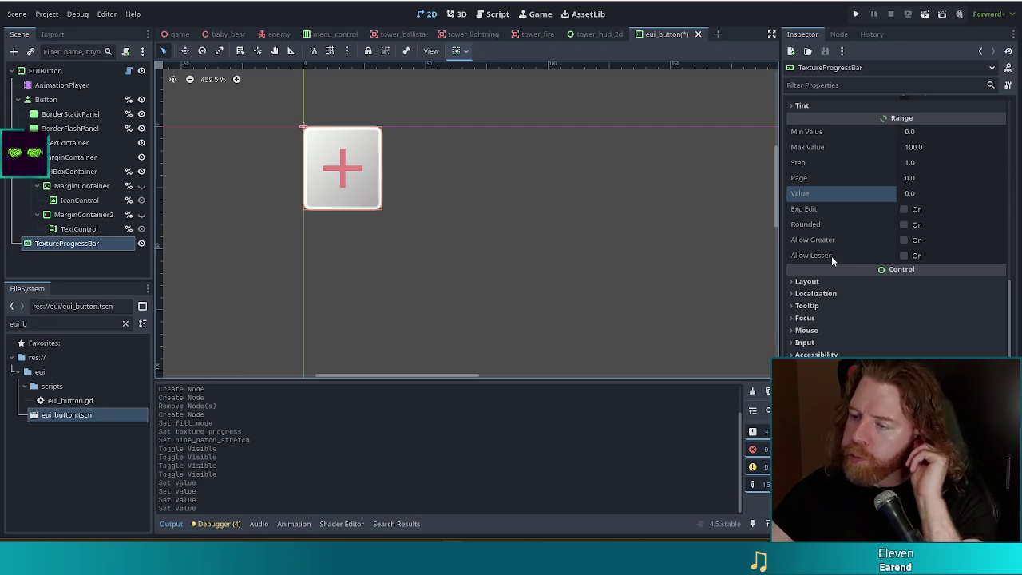
mouse_move(888, 271)
scroll(886, 272, "up", 3)
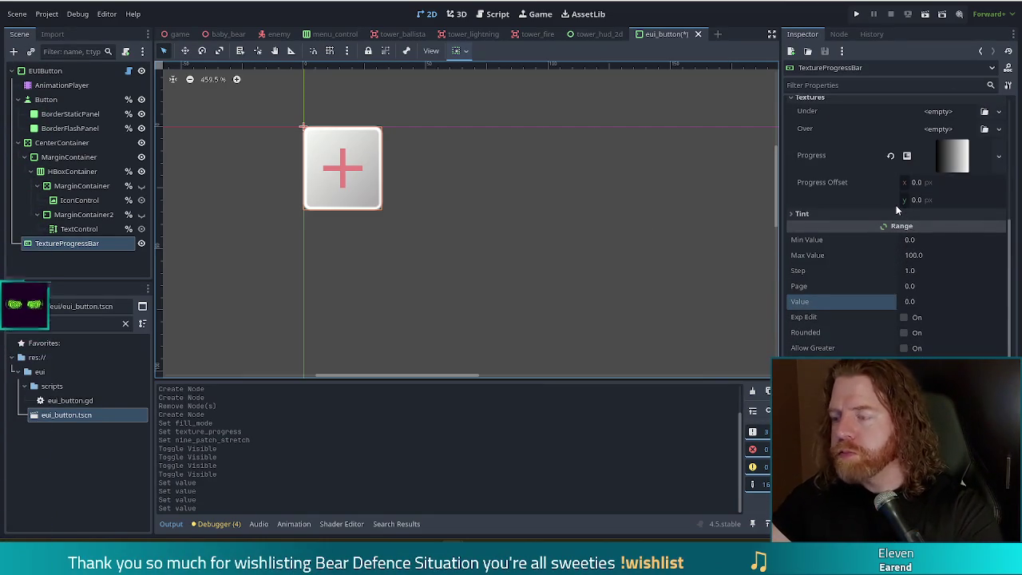
mouse_move(896, 210)
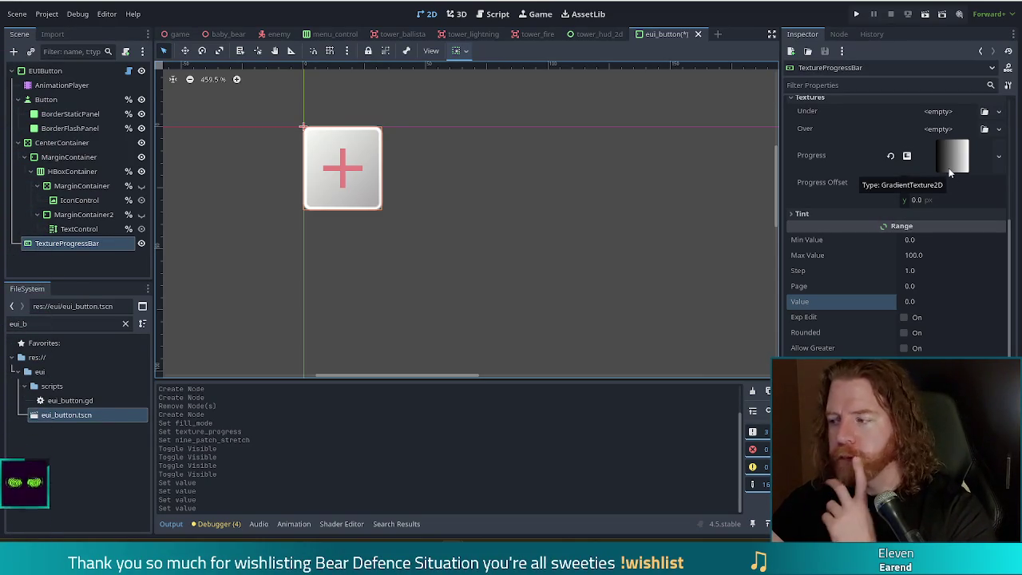
scroll(949, 168, "up", 3)
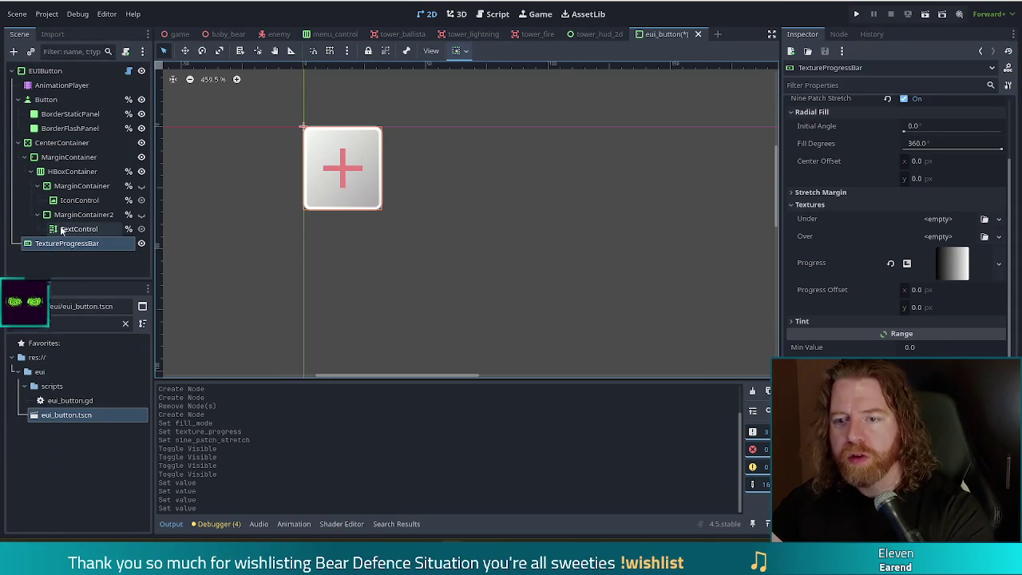
left_click(56, 71)
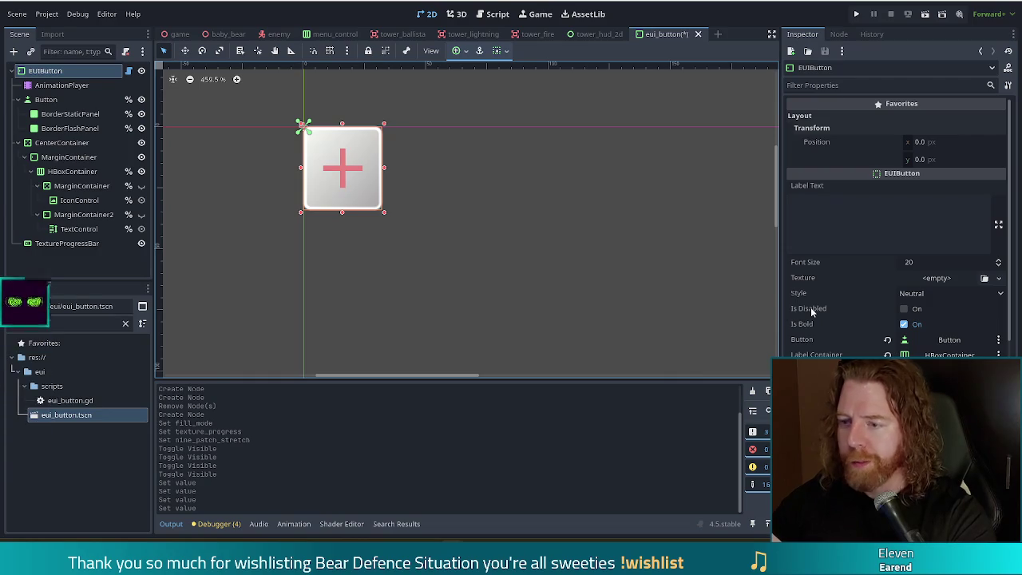
- Reselect the TextureProgressBar and expand its Stretch Margin settings down to Range
scroll(873, 242, "down", 2)
scroll(873, 241, "down", 4)
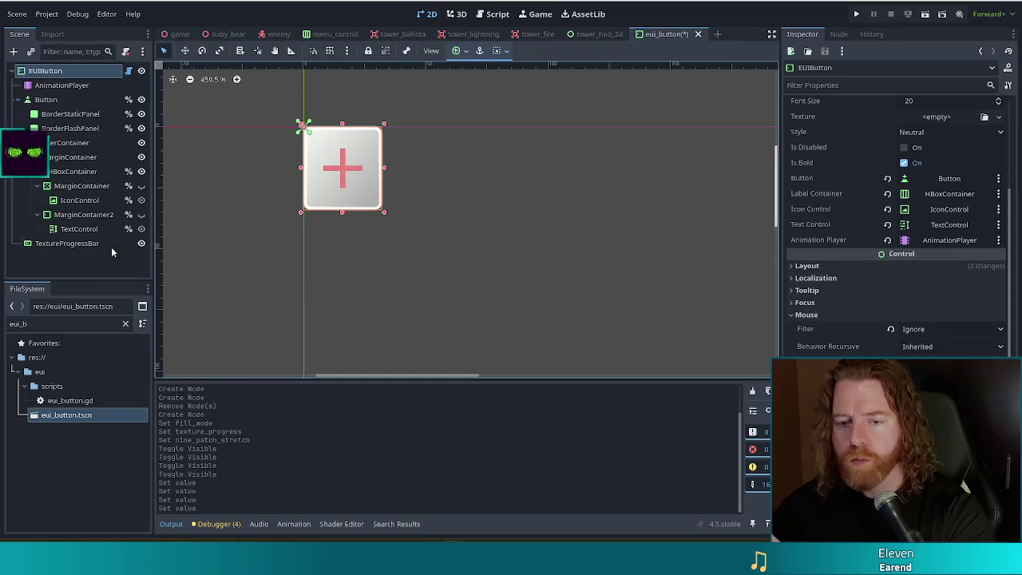
left_click(72, 243)
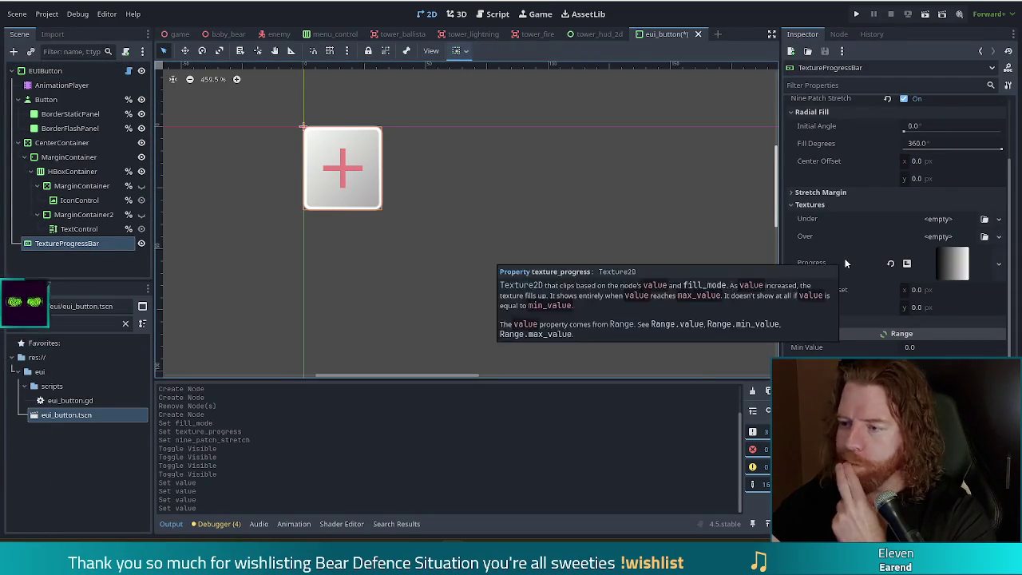
left_click(809, 191)
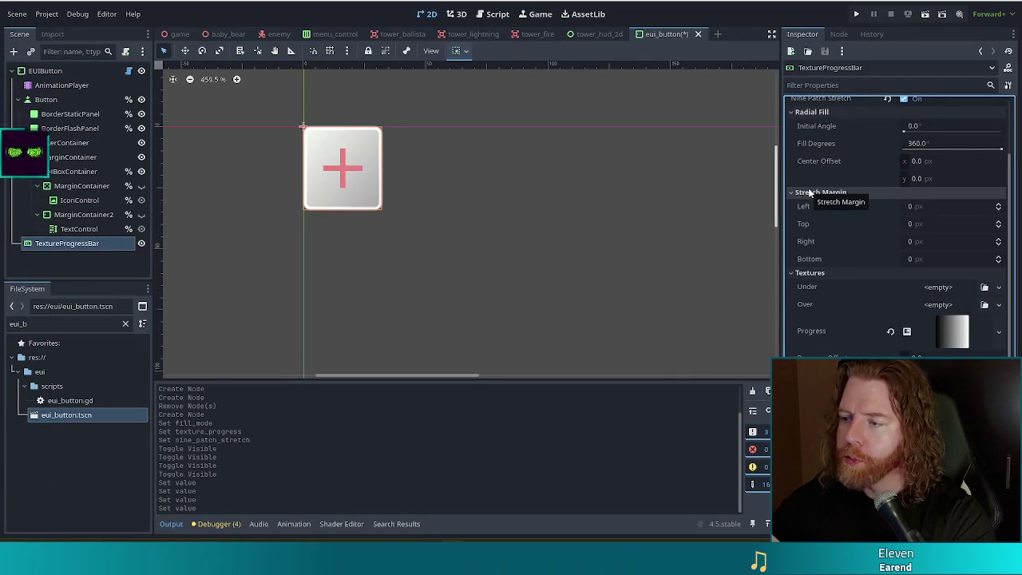
scroll(842, 316, "down", 5)
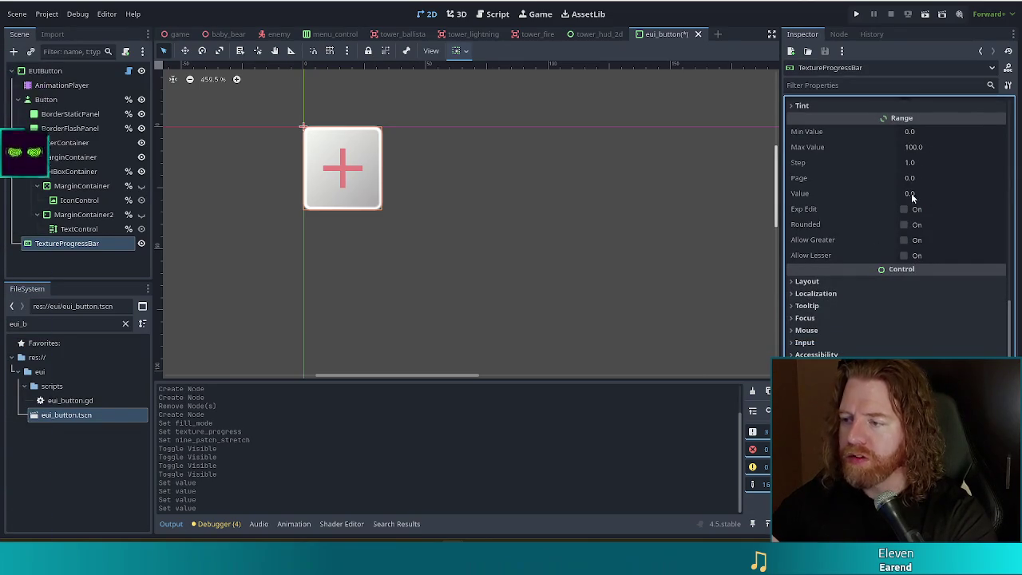
- Raise the progress Value to about 29 and set Fill Mode to Counter Clockwise
left_click_drag(910, 198, 974, 198)
scroll(902, 211, "up", 5)
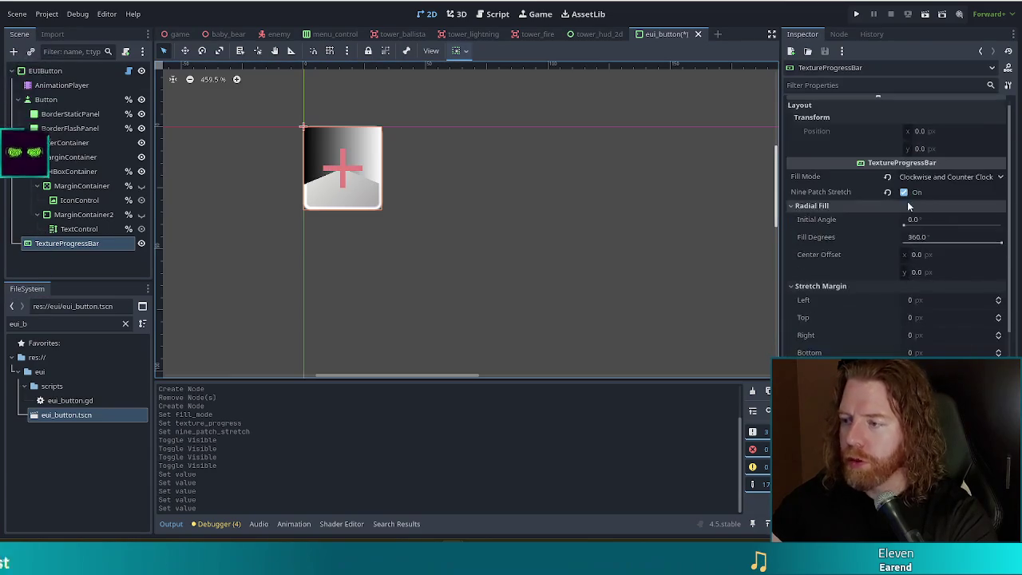
left_click(946, 176)
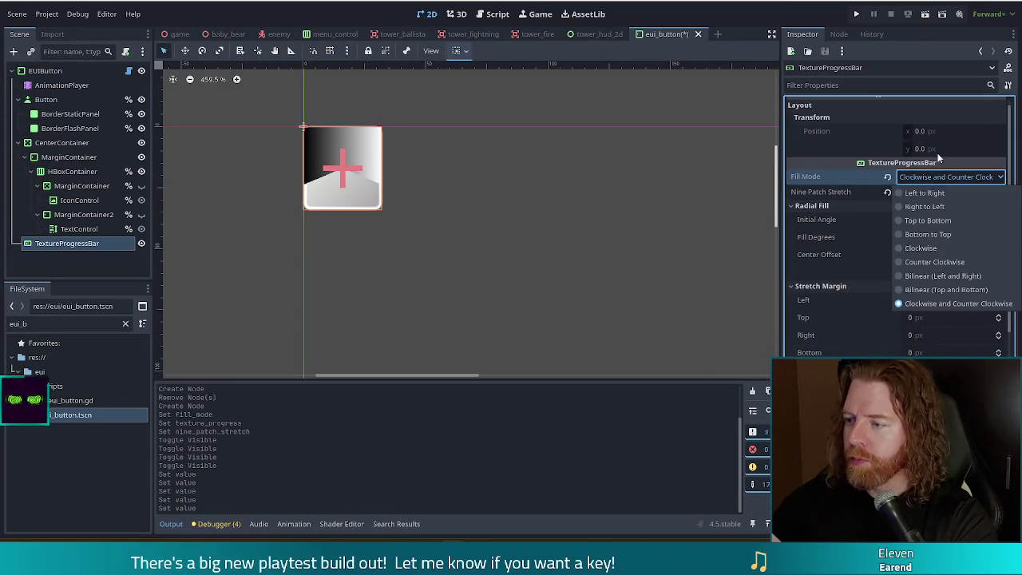
left_click(922, 247)
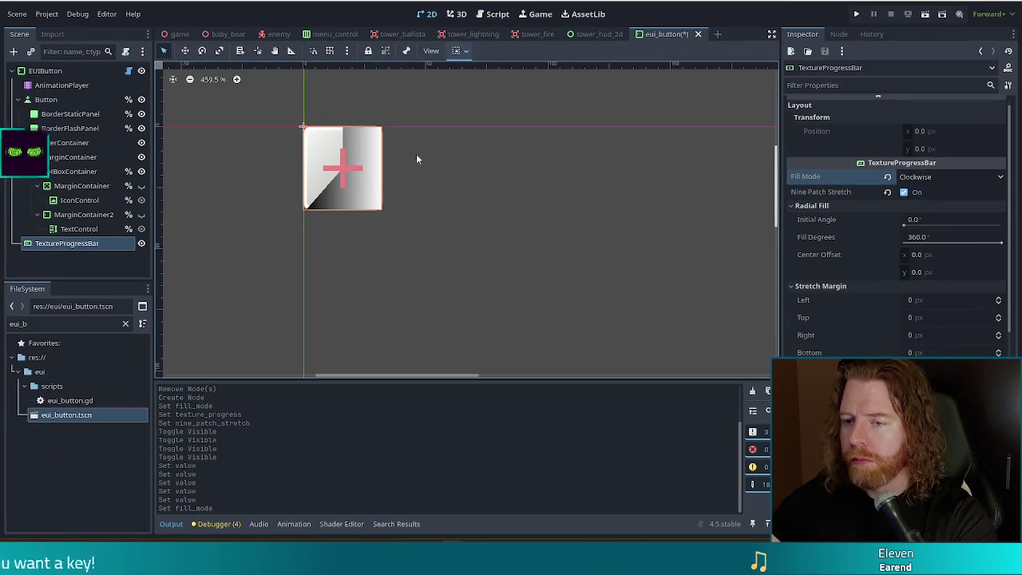
left_click(946, 177)
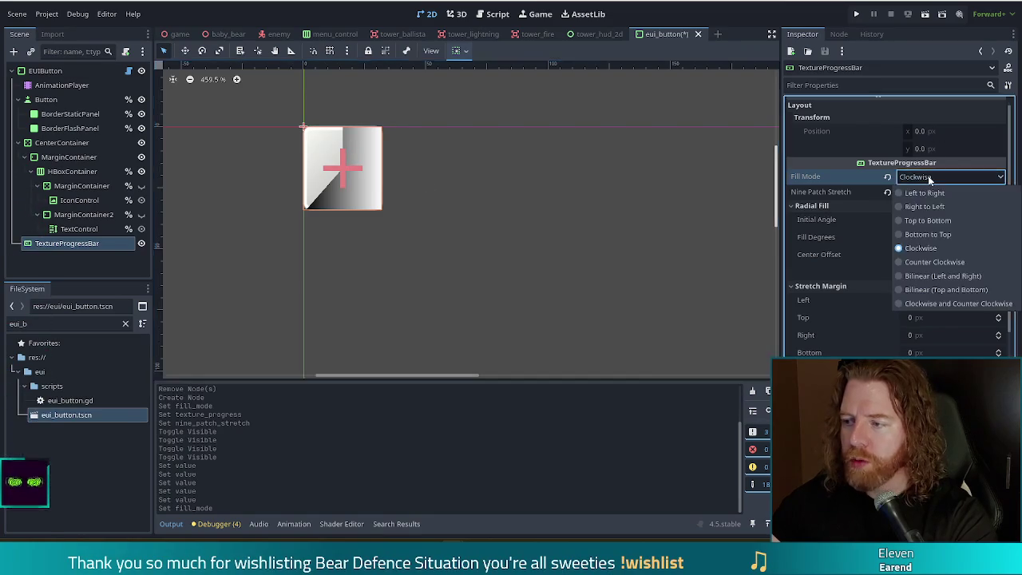
left_click(950, 263)
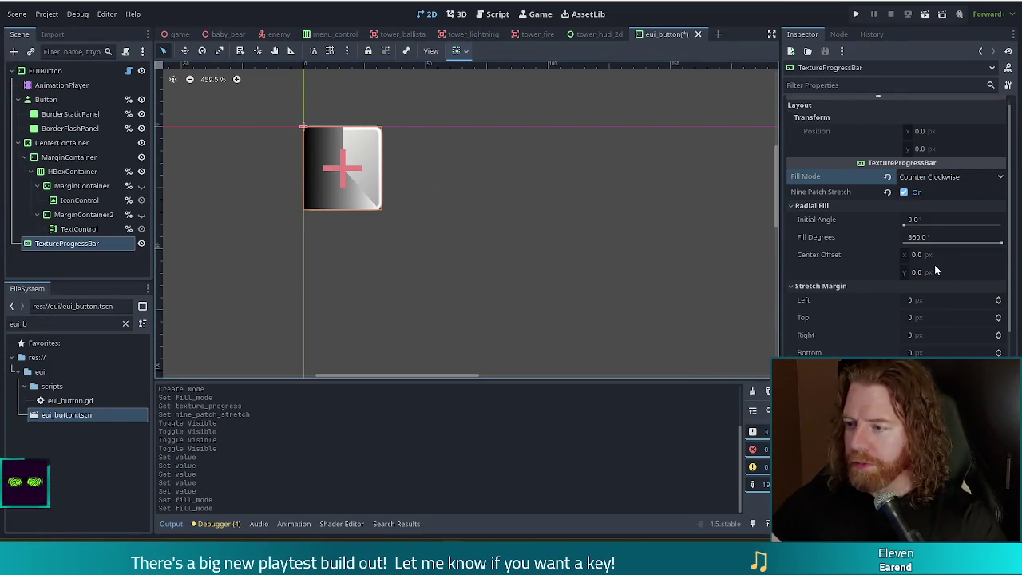
scroll(878, 220, "down", 3)
mouse_move(914, 193)
left_mouse_down()
mouse_move(1006, 192)
mouse_move(910, 193)
left_mouse_up()
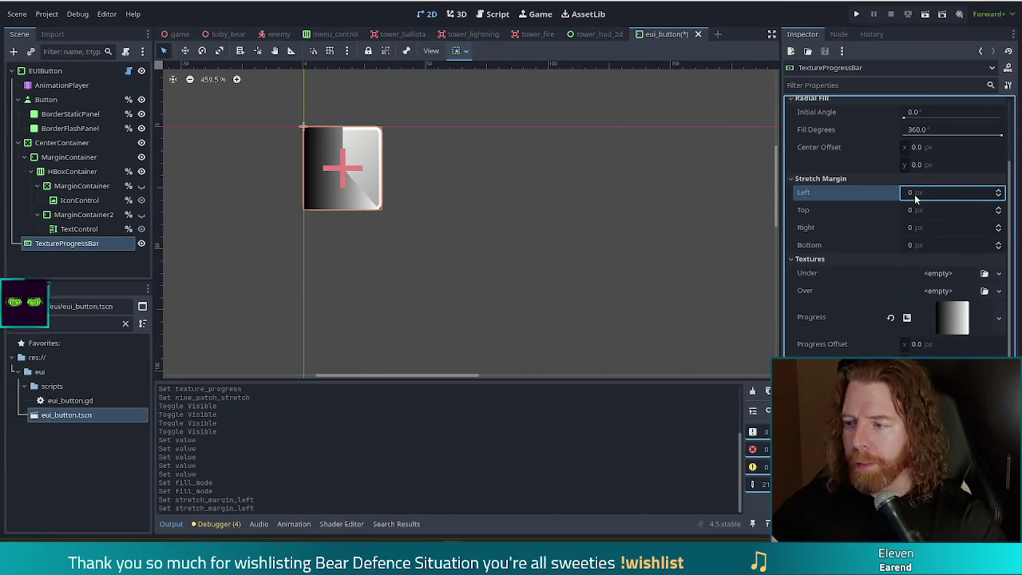
- Try a 7.45 Progress Offset x, reset it to zero, and clear the Progress texture
scroll(822, 212, "down", 3)
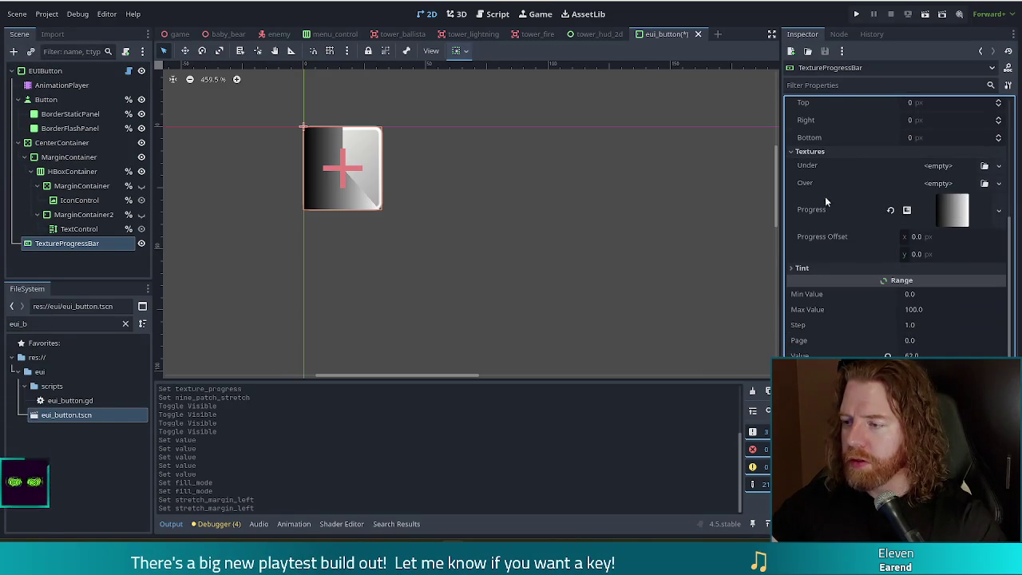
left_click_drag(918, 236, 954, 236)
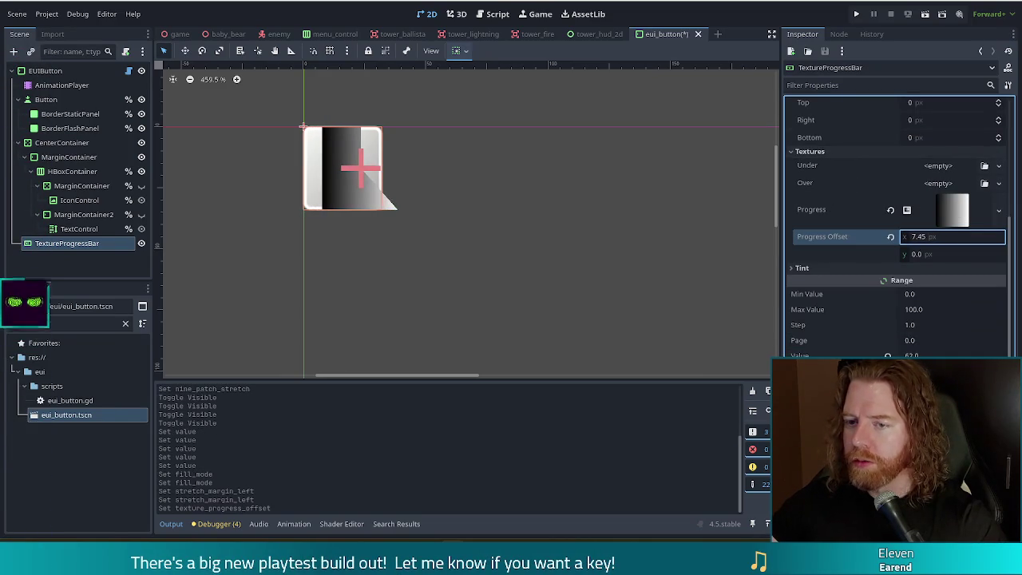
left_click(890, 238)
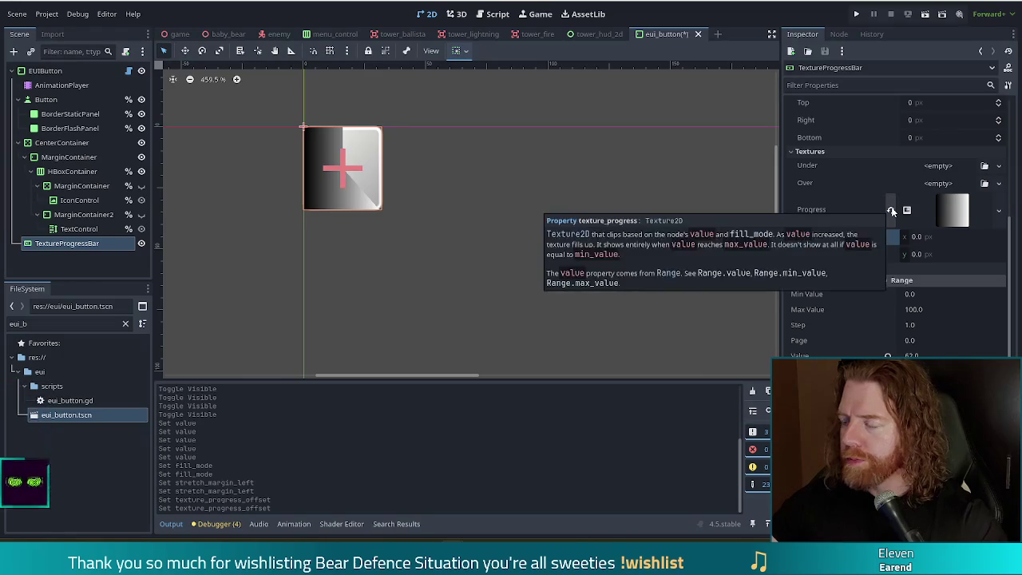
left_click(891, 211)
left_click(942, 202)
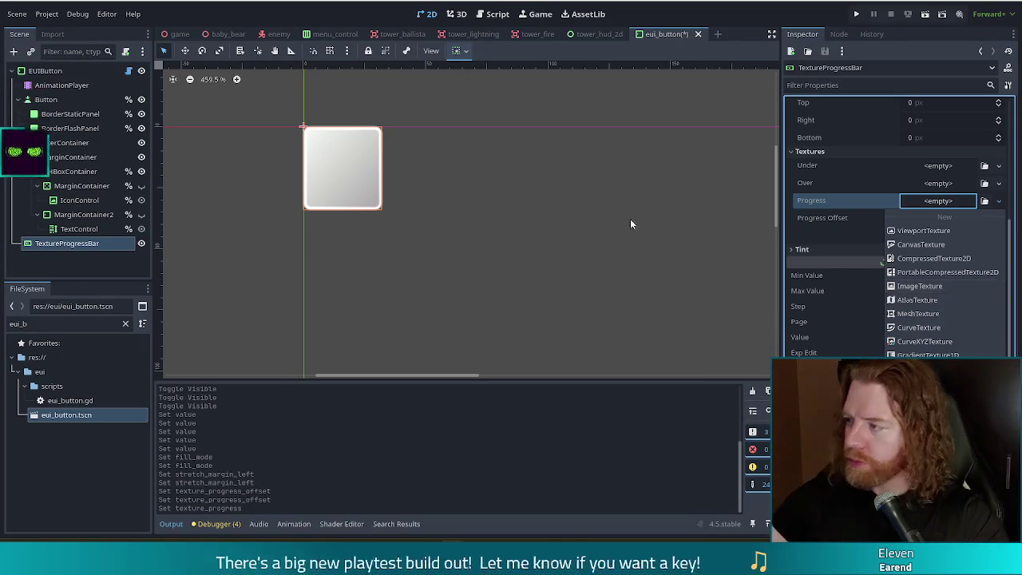
- Dismiss the texture type menu and switch to the Reddit TextureProgressBar thread in the browser
key("Escape")
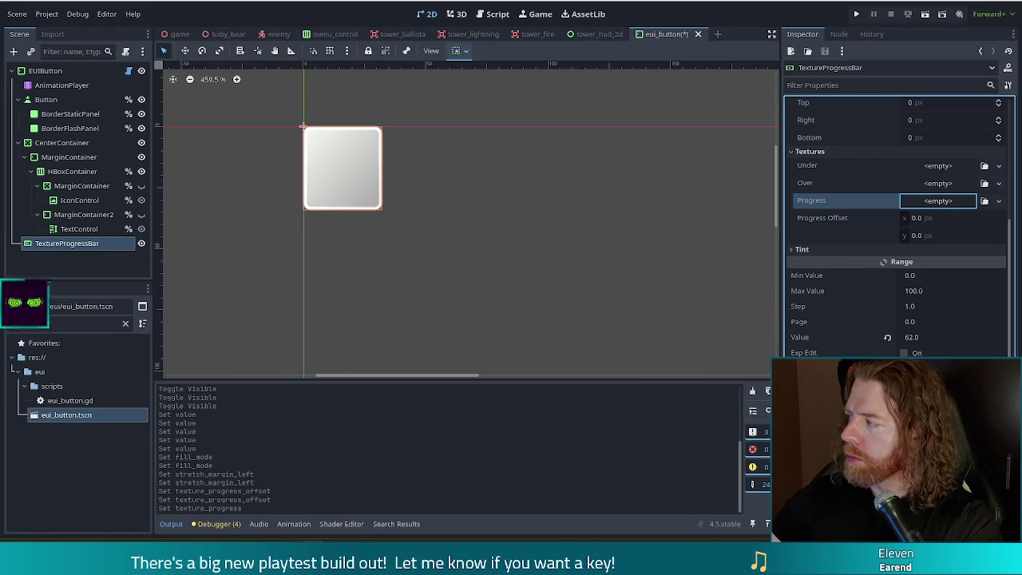
key("alt+Tab")
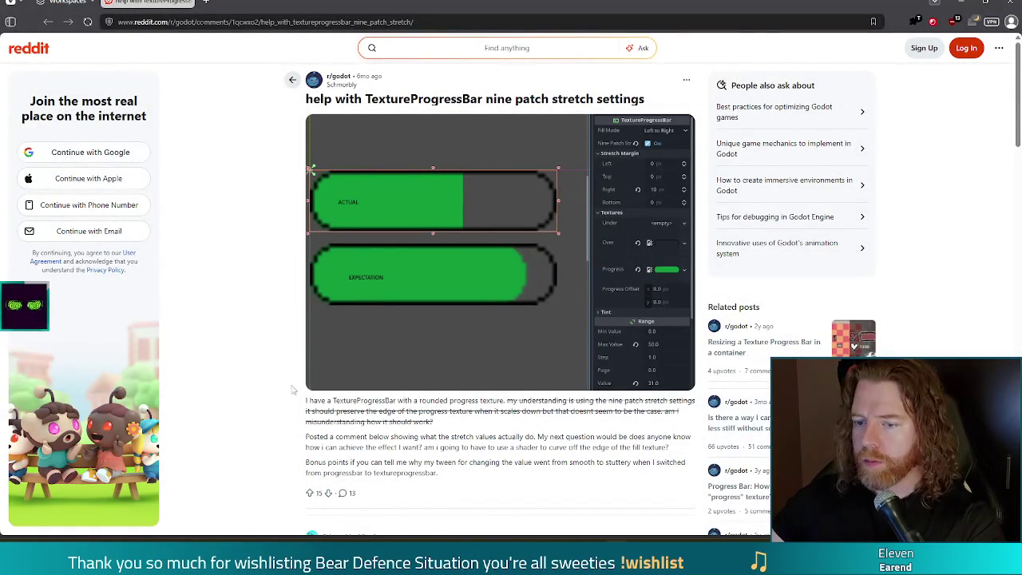
- Read down the Reddit comments to the stylebox override reply, then go back to the Godot editor
scroll(308, 239, "down", 2)
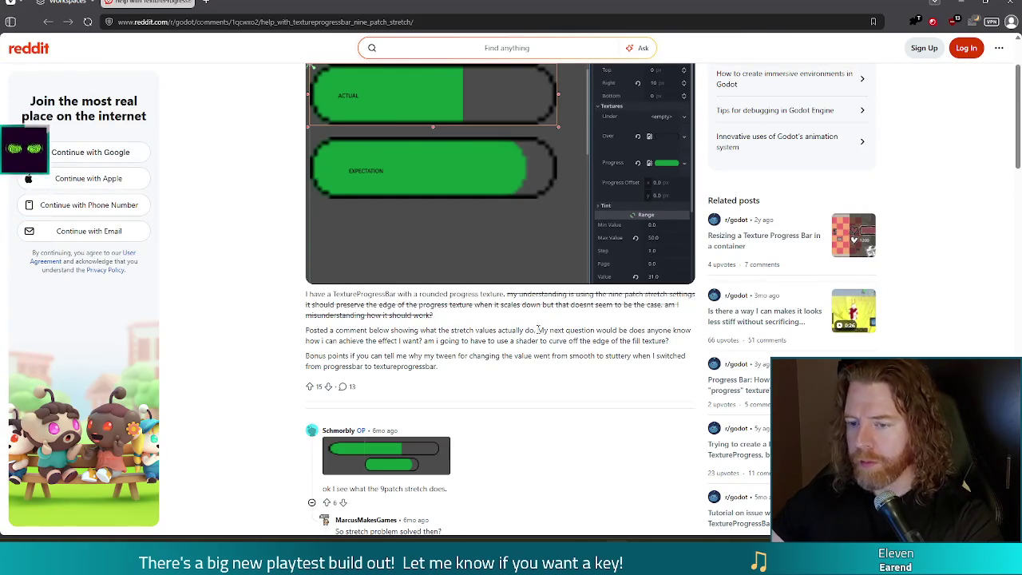
scroll(592, 331, "down", 3)
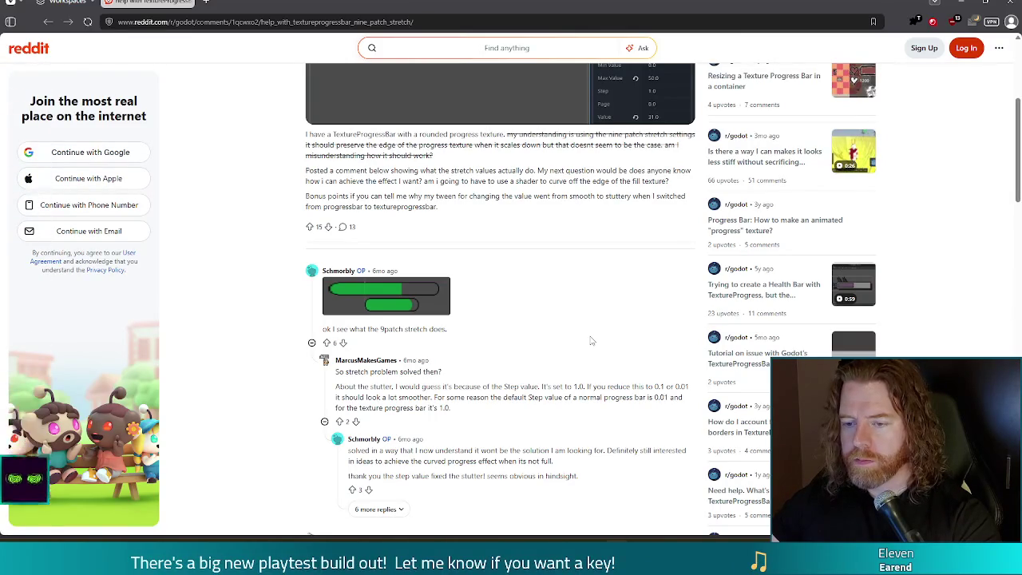
scroll(591, 341, "down", 4)
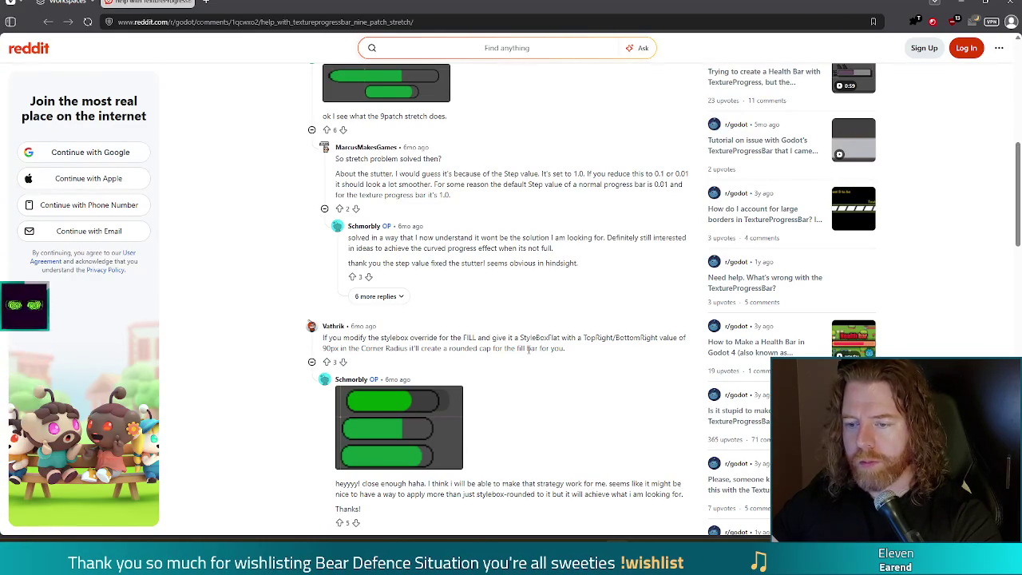
left_click_drag(416, 344, 567, 349)
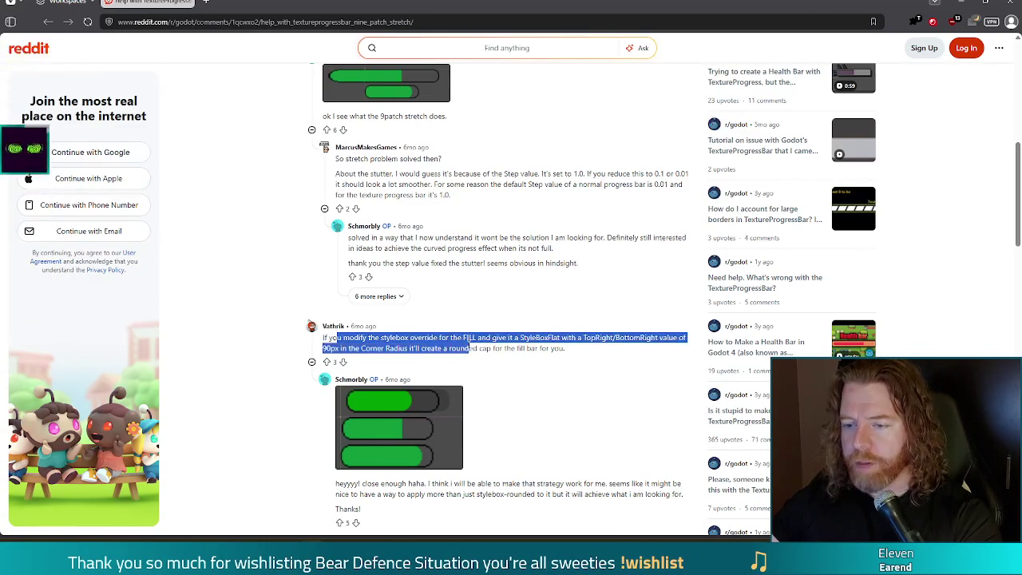
left_click(498, 343)
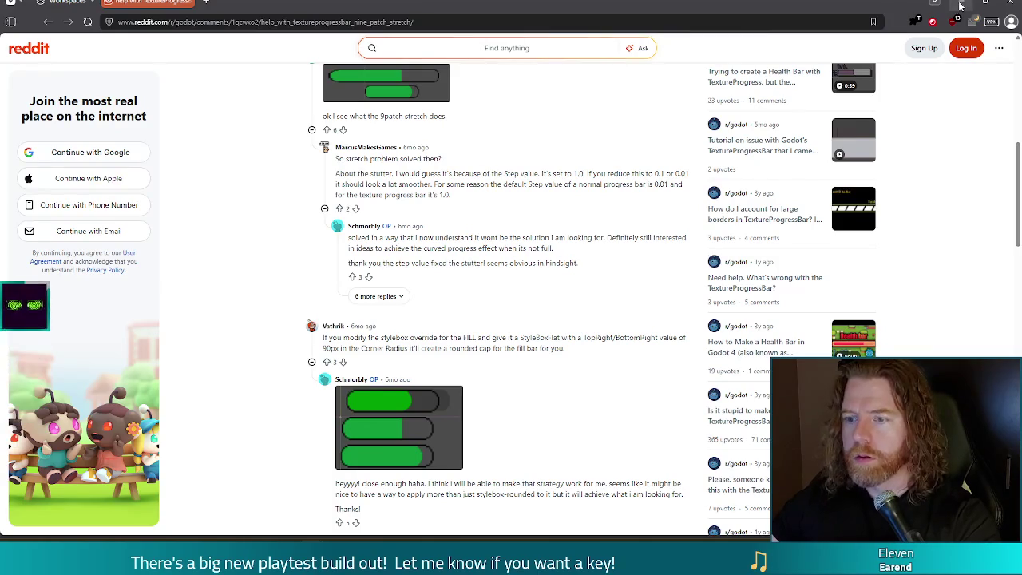
key("alt+Tab")
scroll(840, 338, "down", 3)
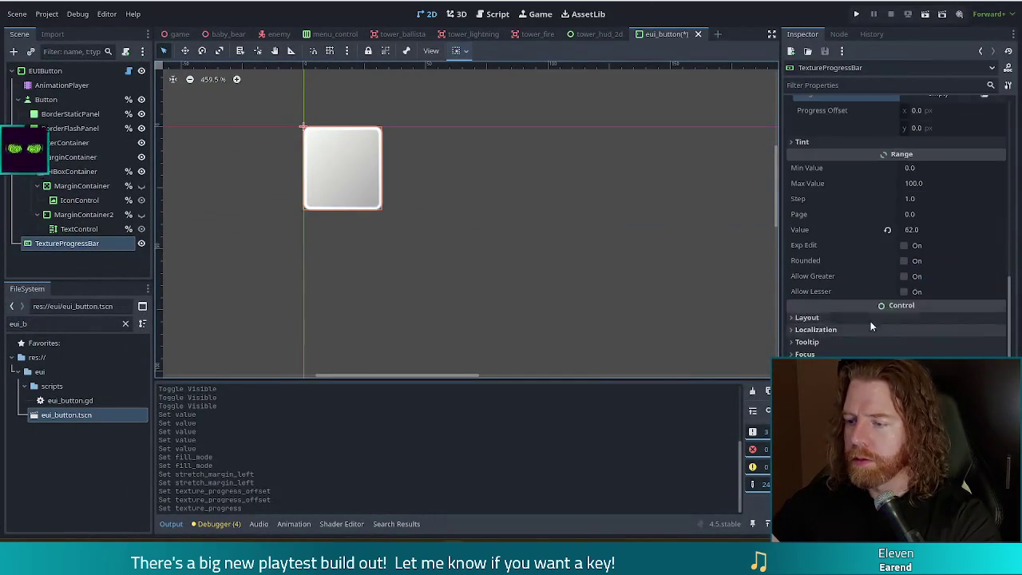
scroll(848, 352, "down", 1)
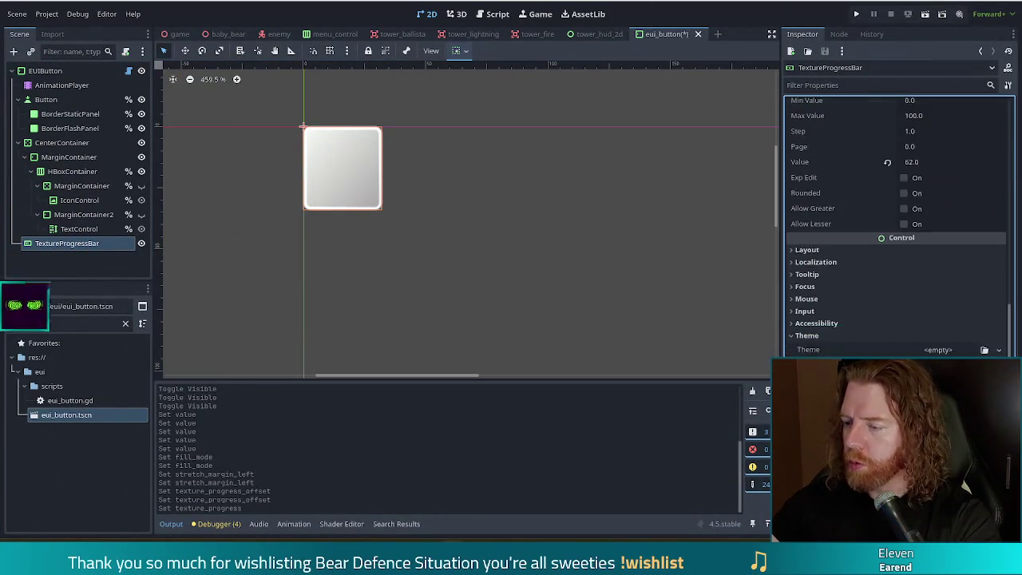
scroll(853, 330, "up", 4)
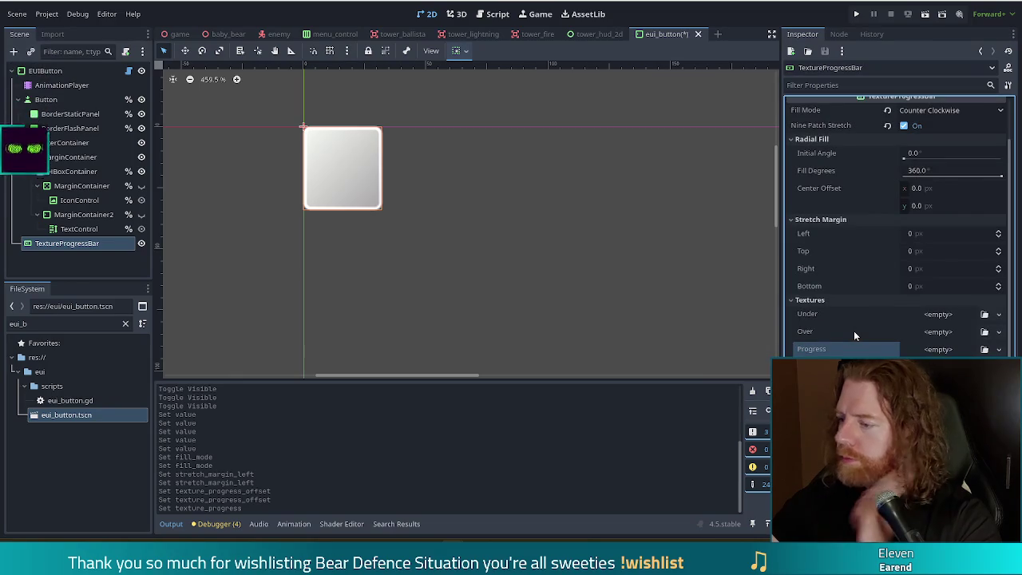
left_click(837, 85)
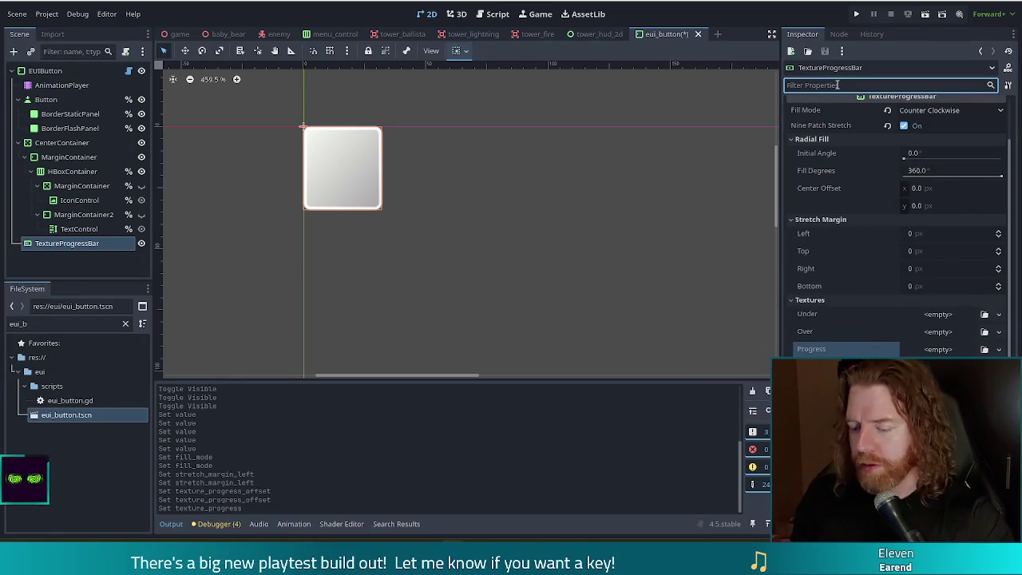
type("style")
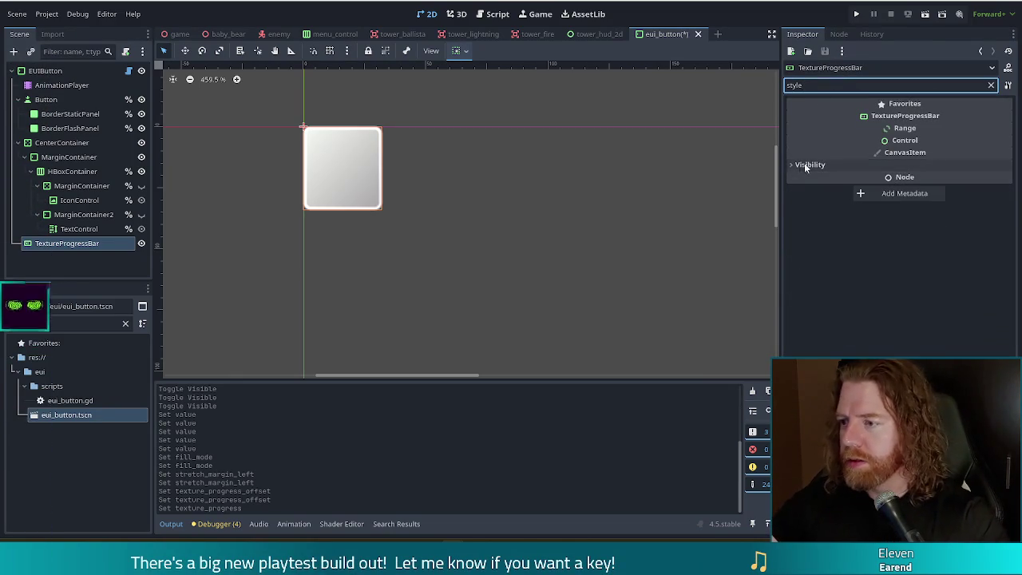
left_click(804, 162)
left_click(804, 162)
key("BackSpace")
key("BackSpace")
key("BackSpace")
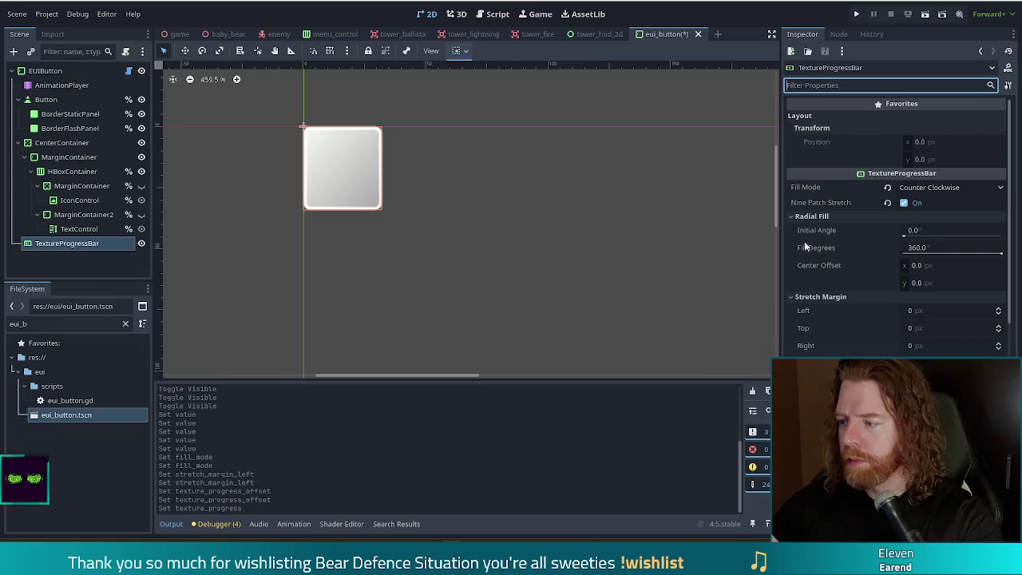
mouse_move(314, 559)
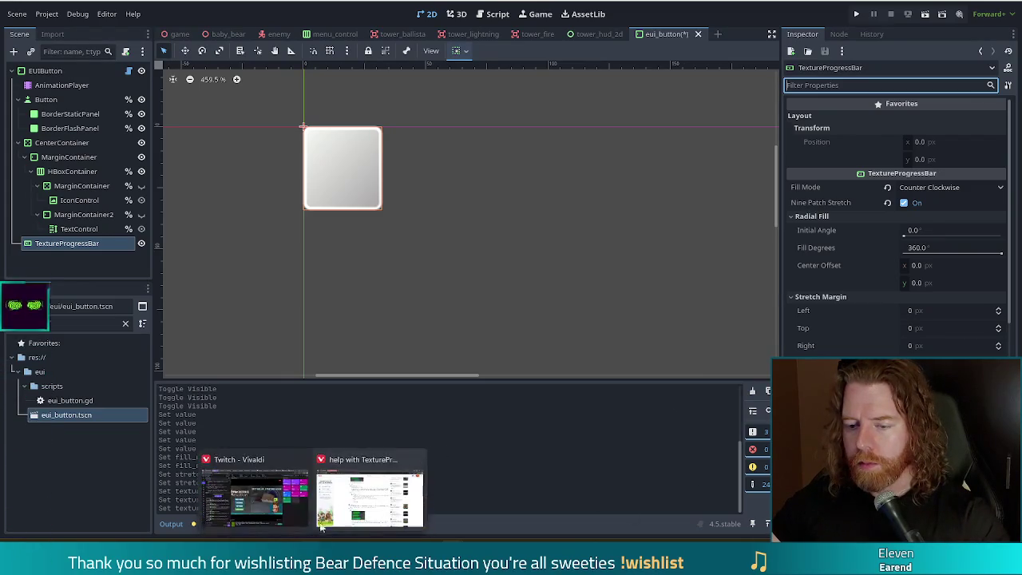
left_click(367, 487)
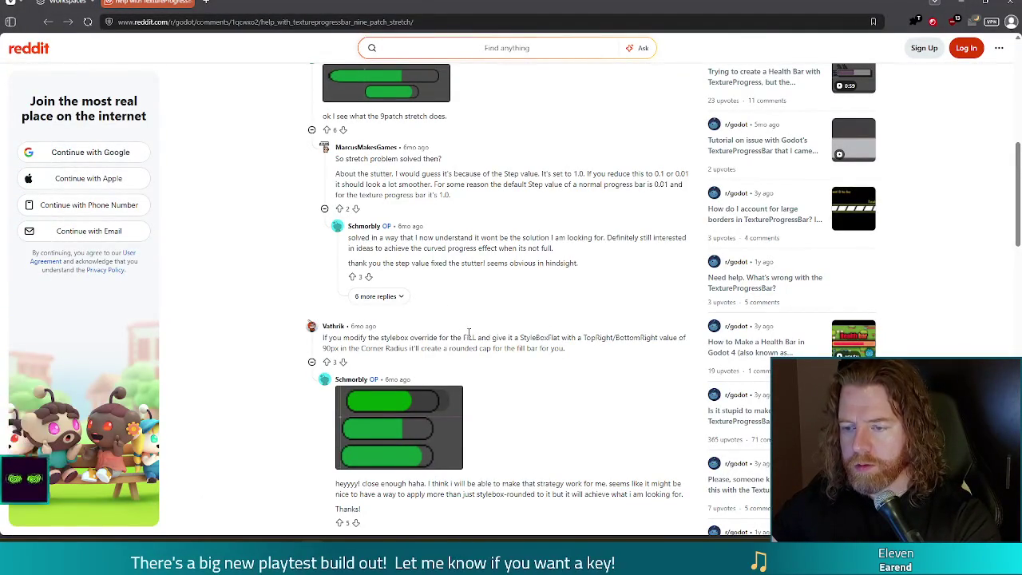
- Reread the Reddit reply suggesting a 'stylebox override for the FILL'
scroll(598, 352, "down", 1)
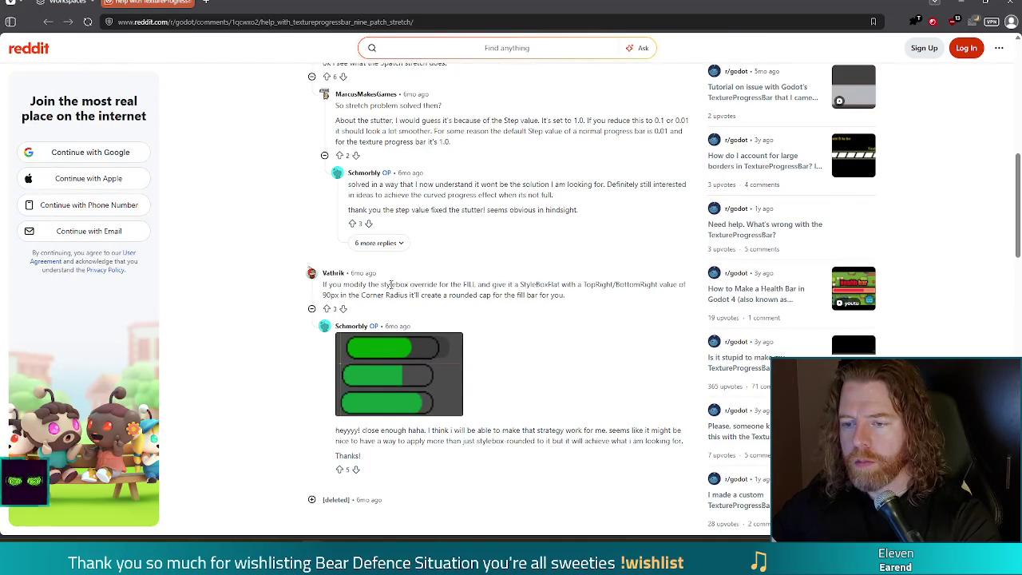
left_click_drag(387, 285, 490, 287)
left_click(491, 288)
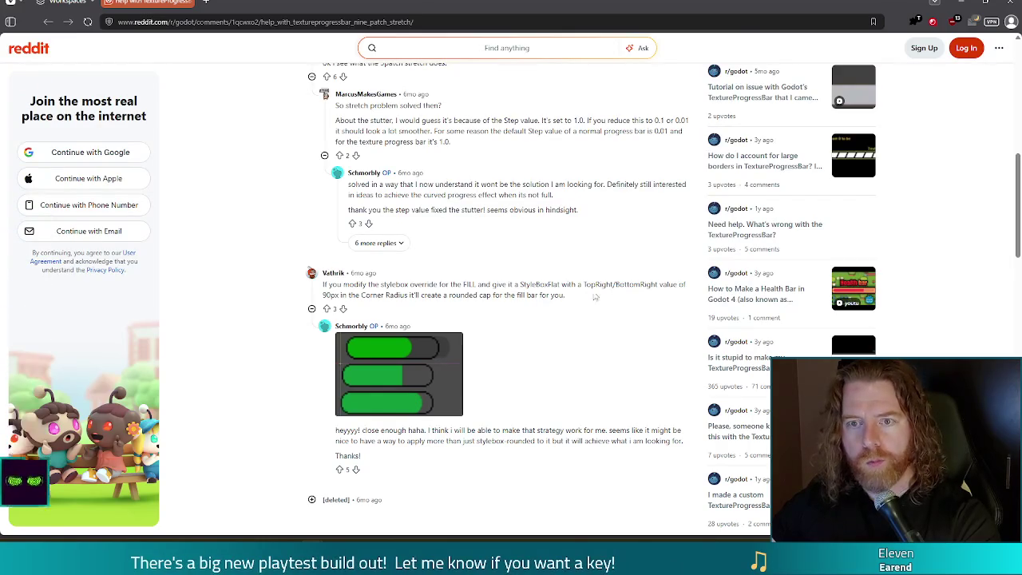
- In Godot, filter the TextureProgressBar properties by 'fill'
key("alt+Tab")
left_click(823, 85)
type("fill")
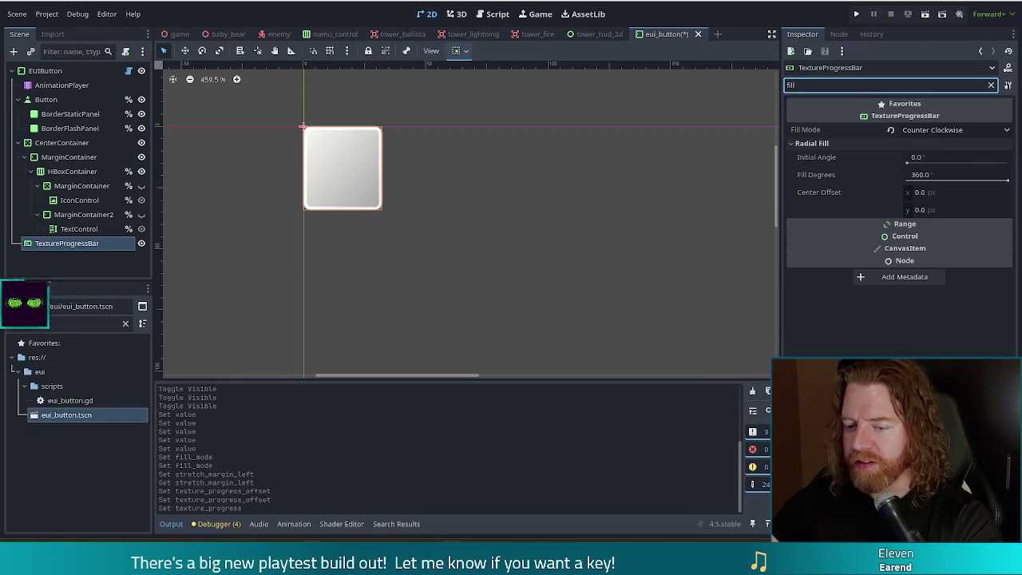
- Back in the Reddit thread, reread the comment recommending a StyleBoxFlat
mouse_move(311, 559)
left_click(251, 488)
scroll(580, 273, "up", 10)
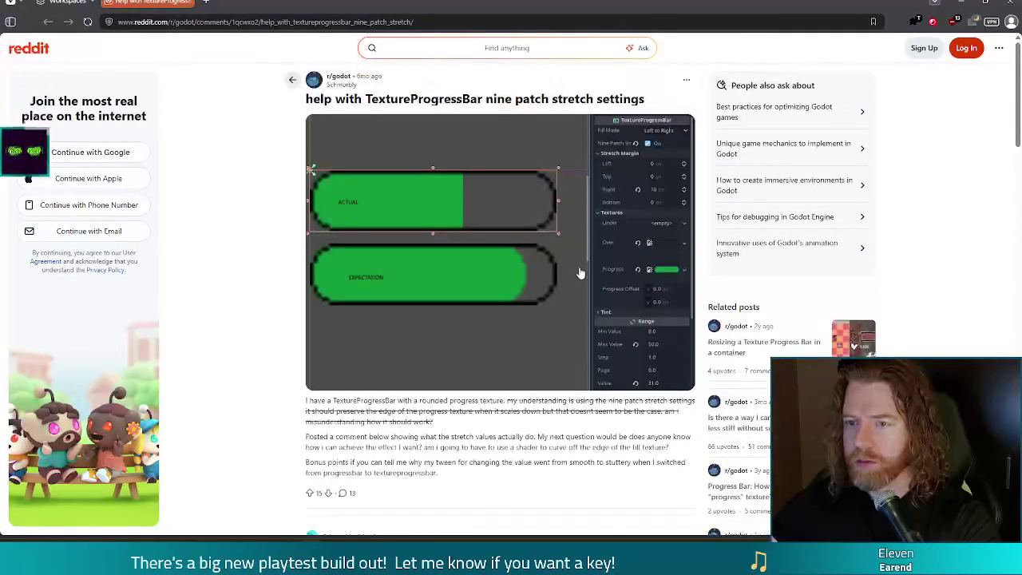
scroll(541, 304, "down", 4)
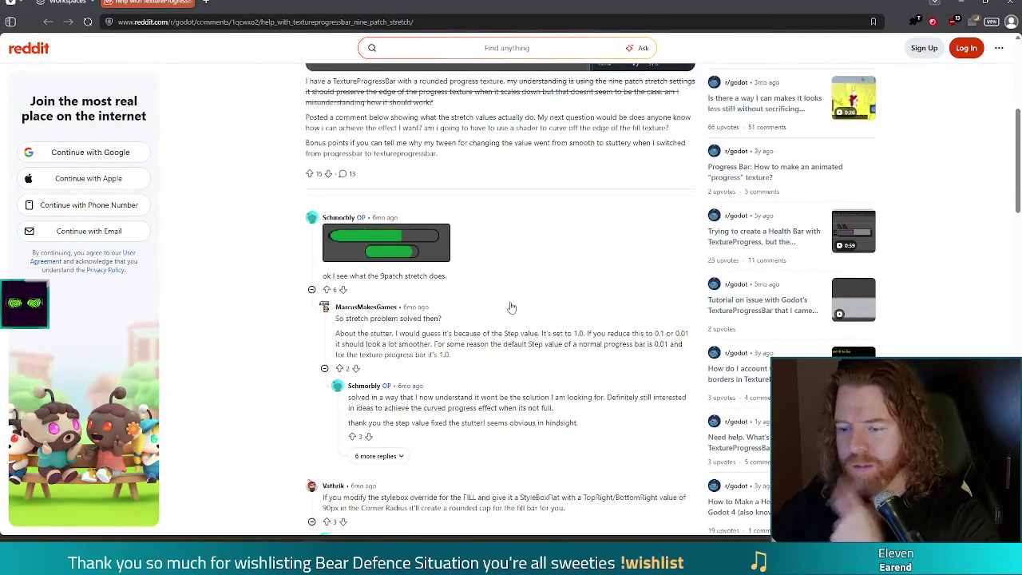
scroll(512, 308, "down", 4)
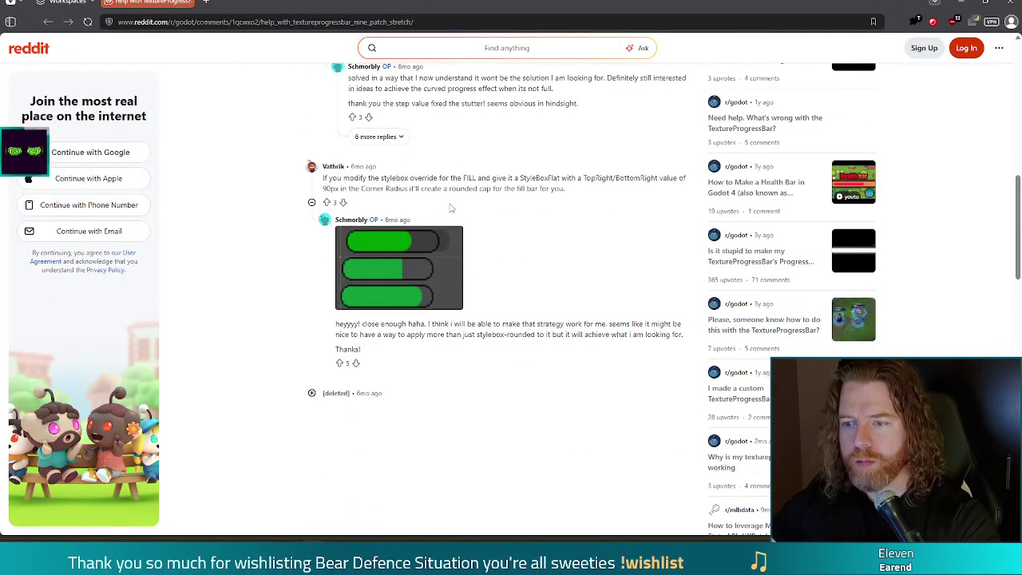
left_click_drag(486, 178, 563, 178)
left_click(545, 180)
double_click(545, 178)
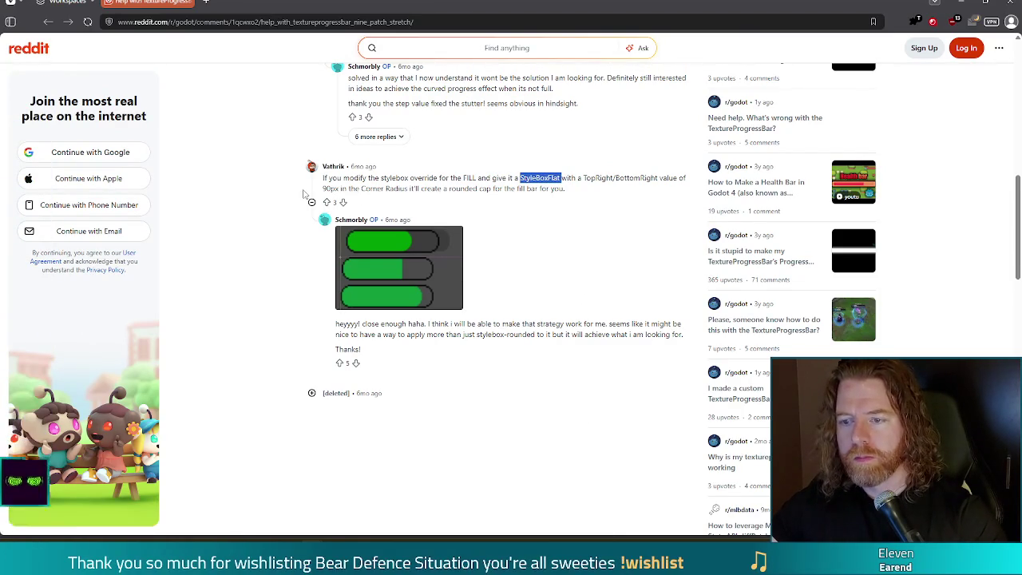
scroll(517, 311, "up", 6)
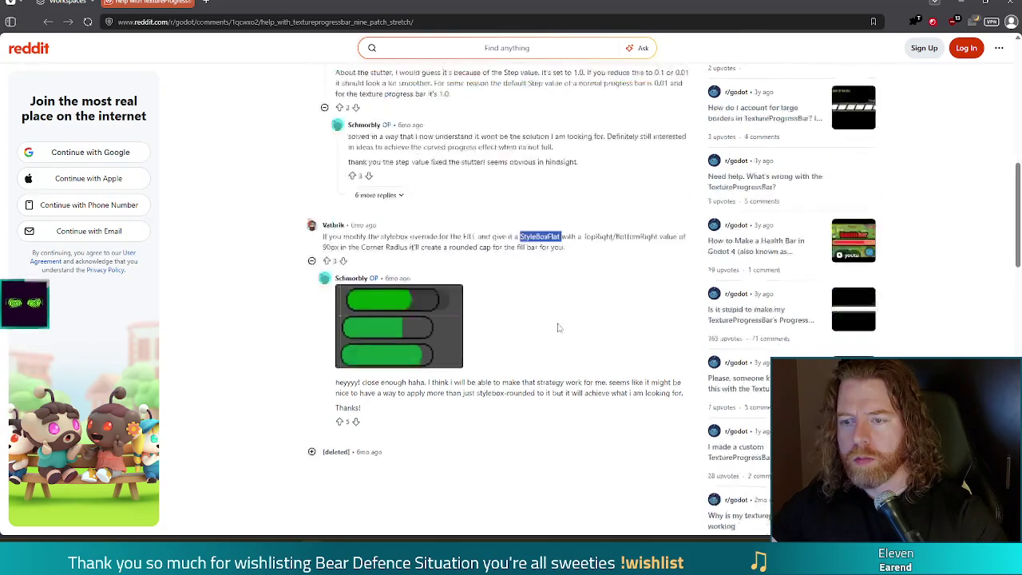
scroll(550, 327, "up", 1)
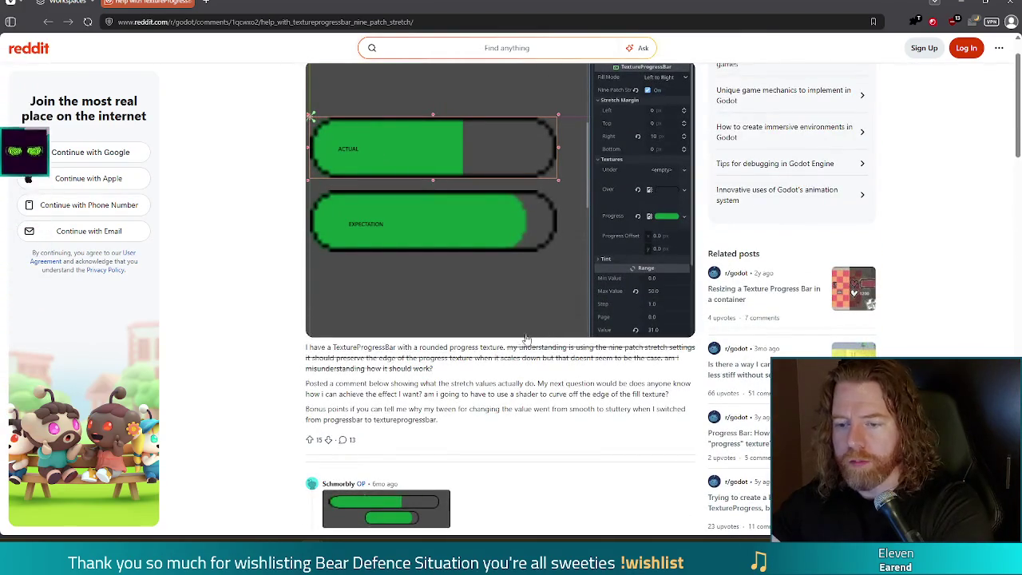
scroll(527, 337, "up", 1)
scroll(523, 339, "down", 3)
scroll(519, 341, "down", 3)
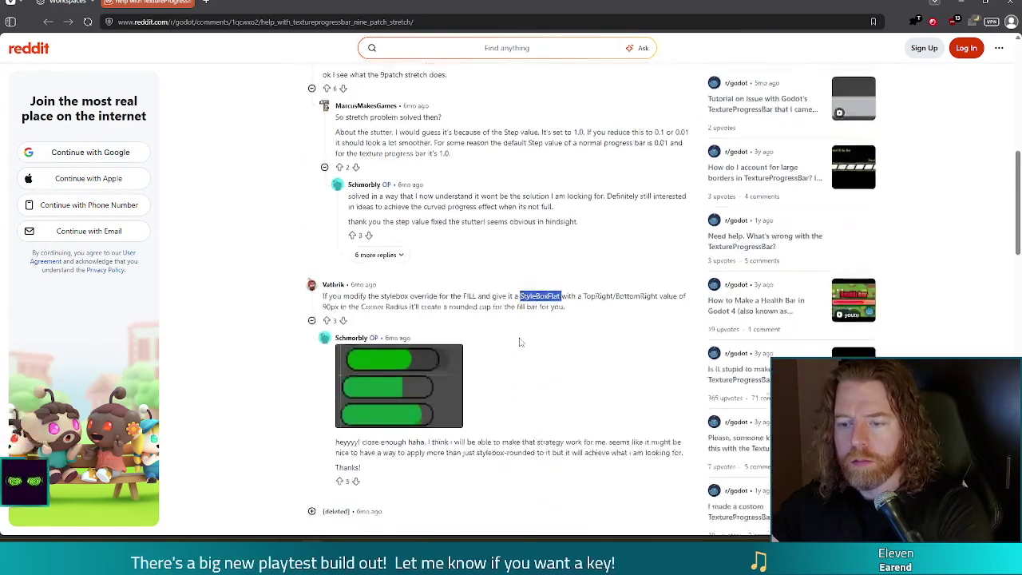
scroll(519, 344, "up", 5)
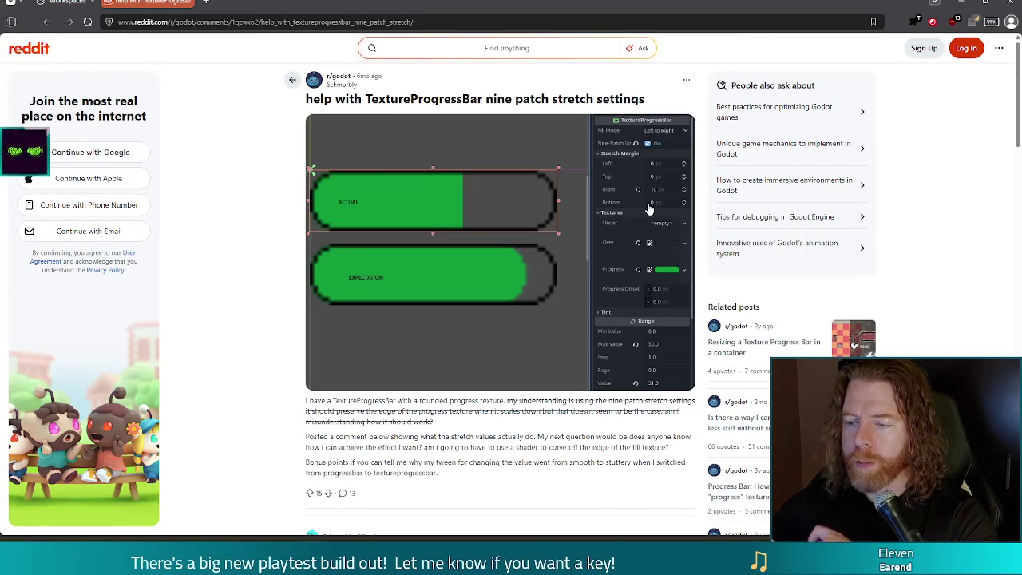
- Scroll through the rest of the Reddit thread, deselect the StyleBoxFlat text, and return to Godot
scroll(649, 207, "down", 1)
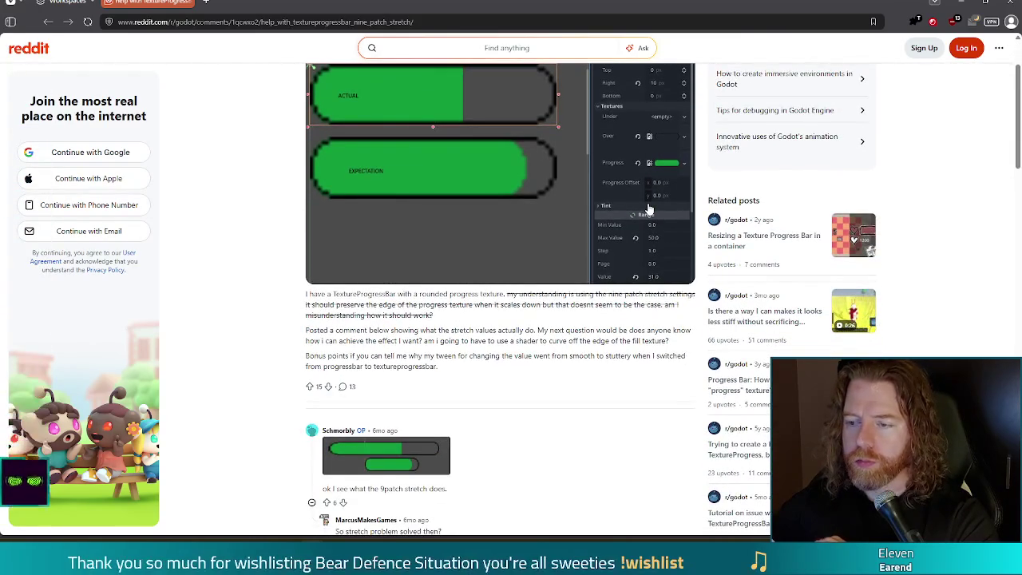
scroll(649, 208, "down", 1)
scroll(649, 207, "up", 2)
scroll(649, 208, "down", 10)
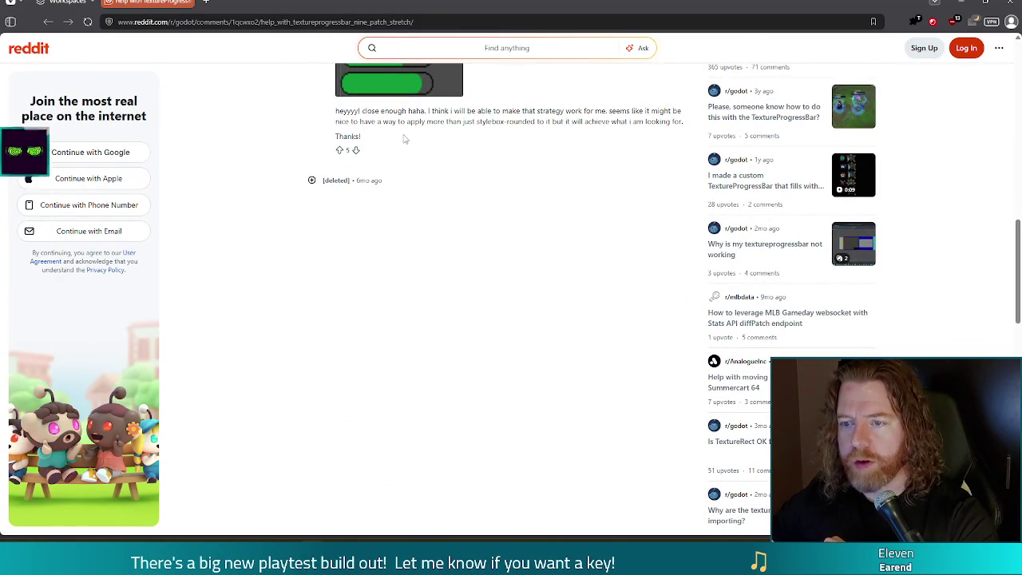
scroll(545, 133, "up", 4)
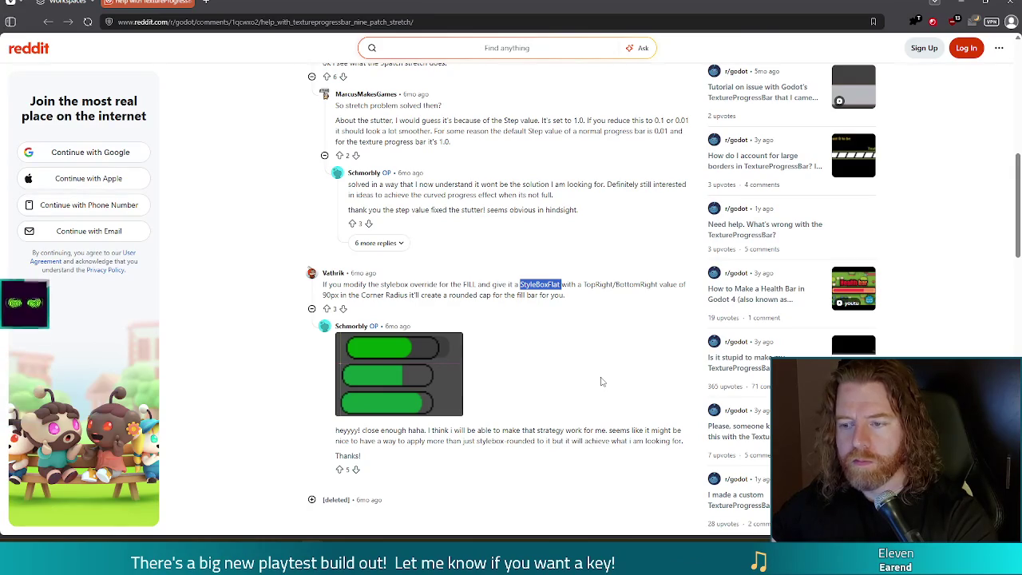
scroll(602, 382, "down", 1)
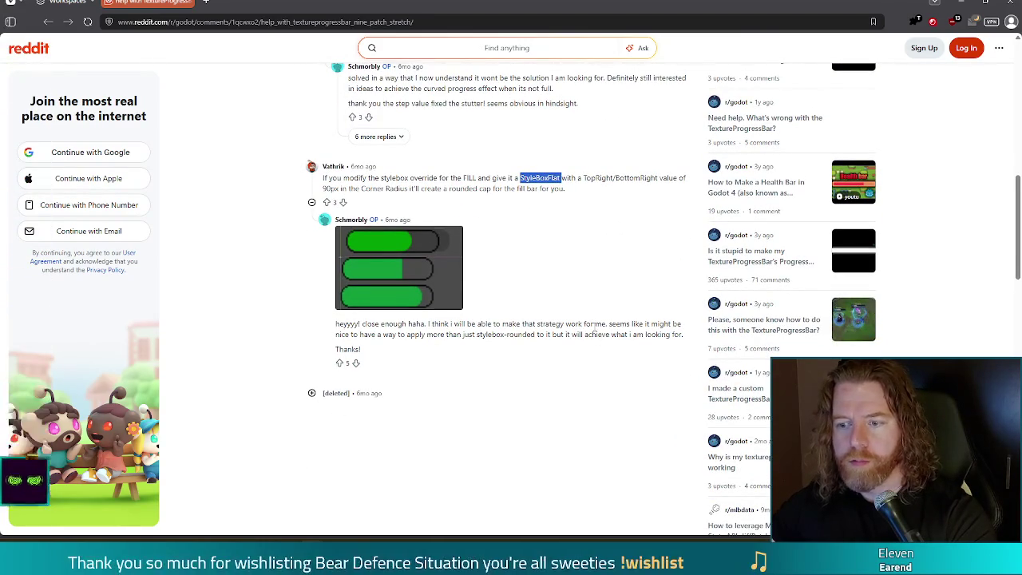
left_click(594, 336)
right_click(589, 337)
left_click(532, 335)
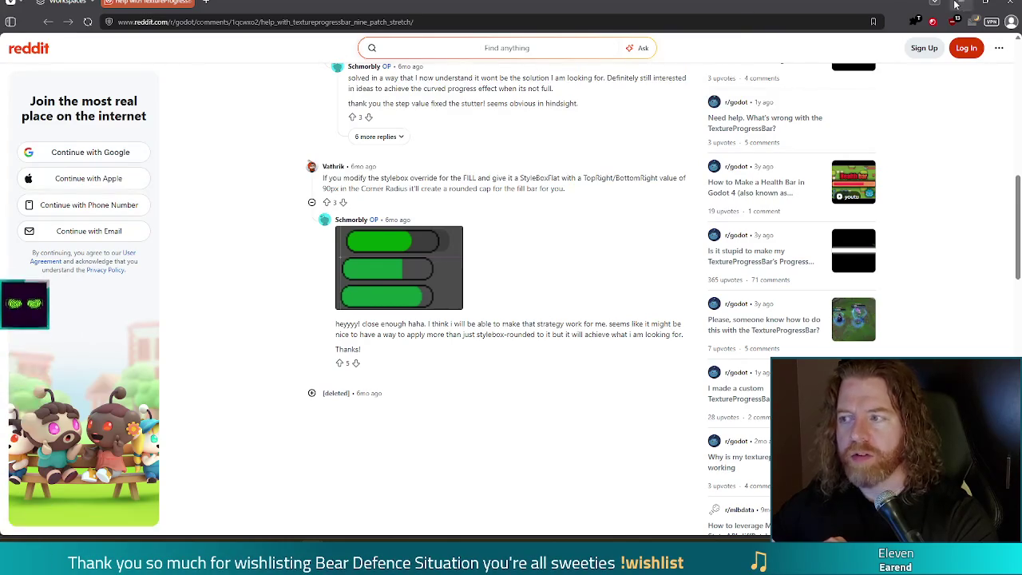
key("alt+Tab")
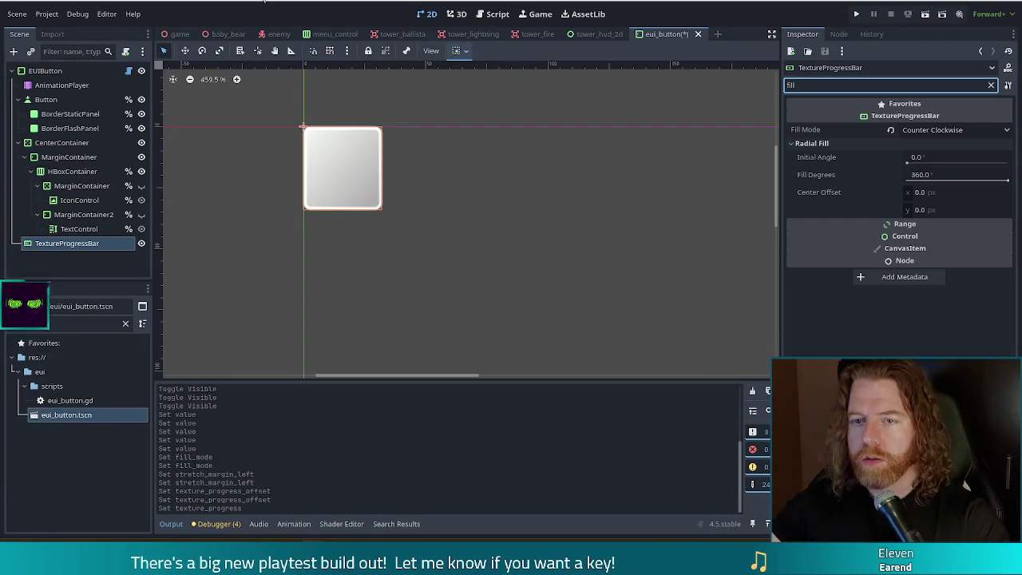
- Search the help for 'texturepro' to open the TextureProgressBar reference, briefly trying a 'style' page search
key("F1")
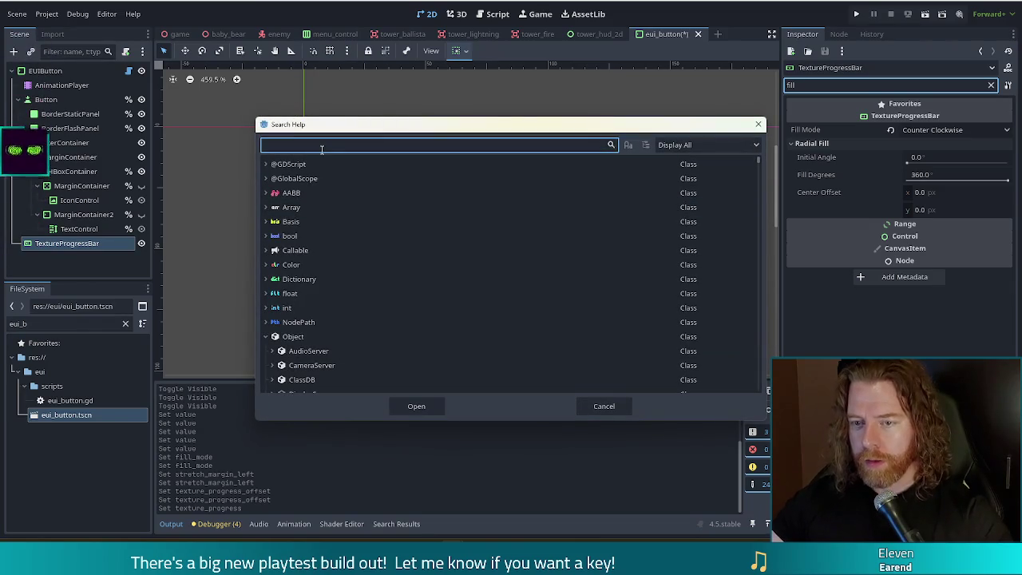
type("texturepro")
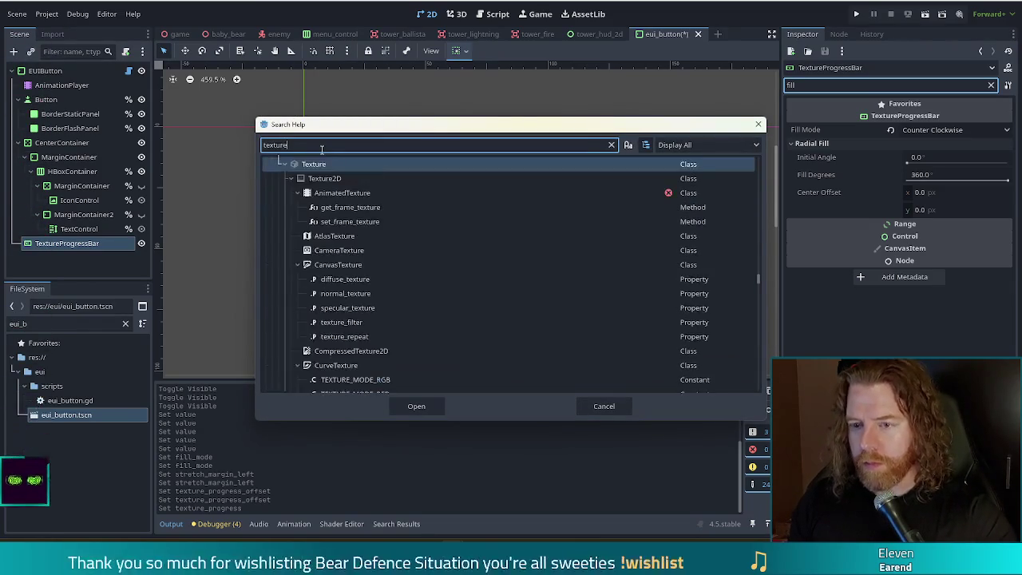
left_click(364, 236)
double_click(364, 234)
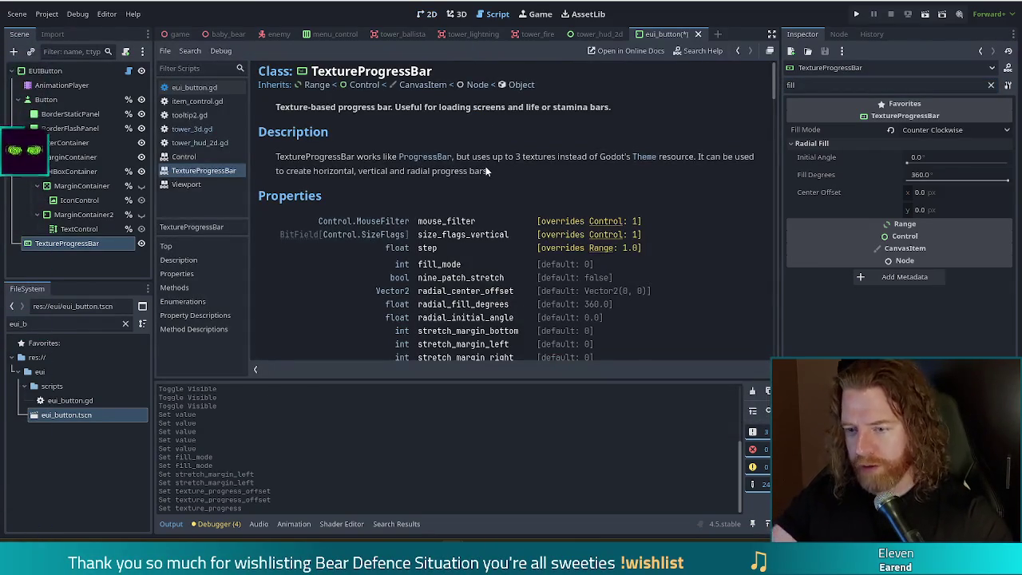
key("ctrl+f")
type("style")
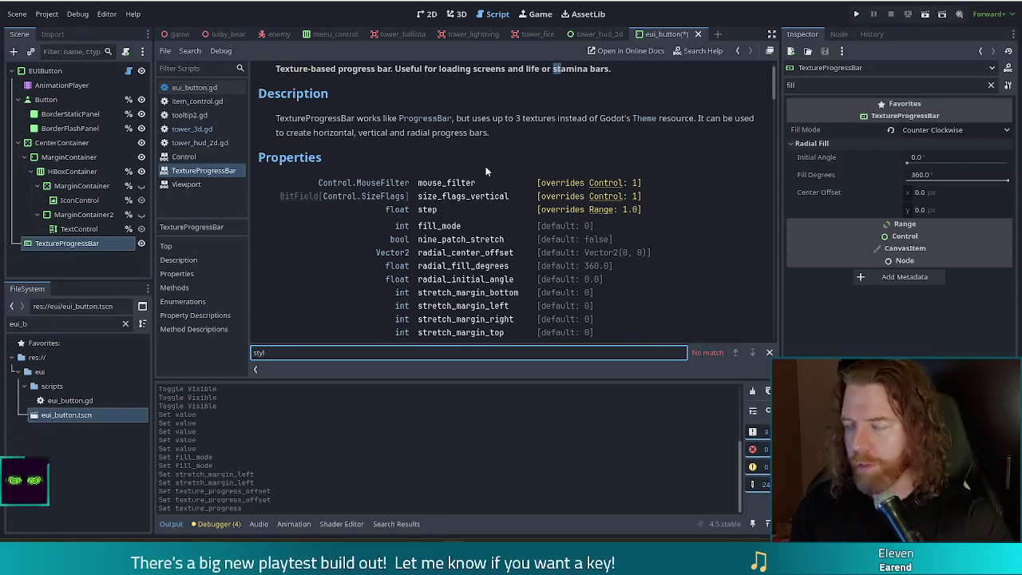
key("BackSpace")
key("BackSpace")
key("BackSpace")
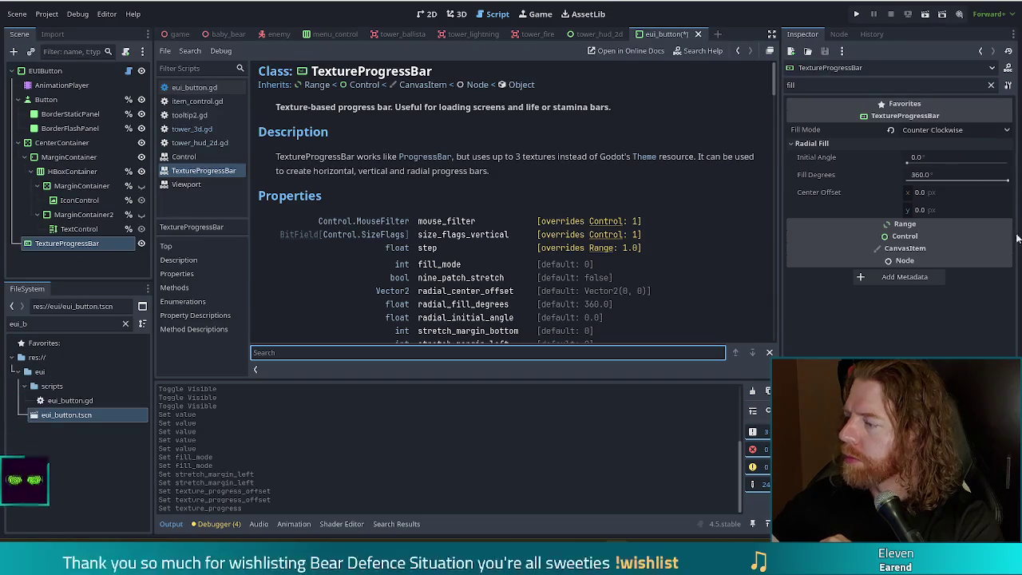
- Read the nine_patch_stretch description in the TextureProgressBar docs, then close the help page
left_click(439, 199)
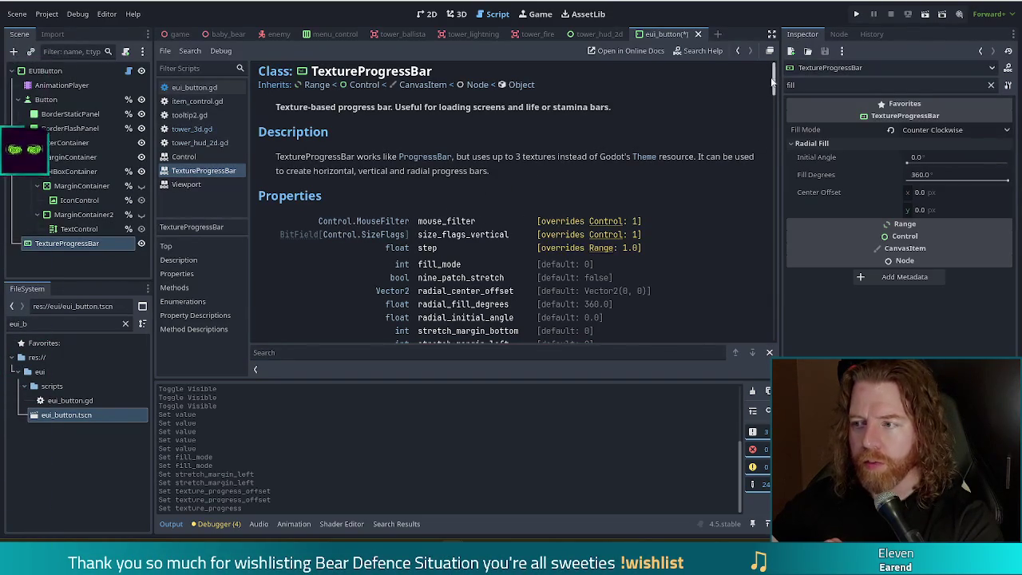
scroll(773, 82, "down", 2)
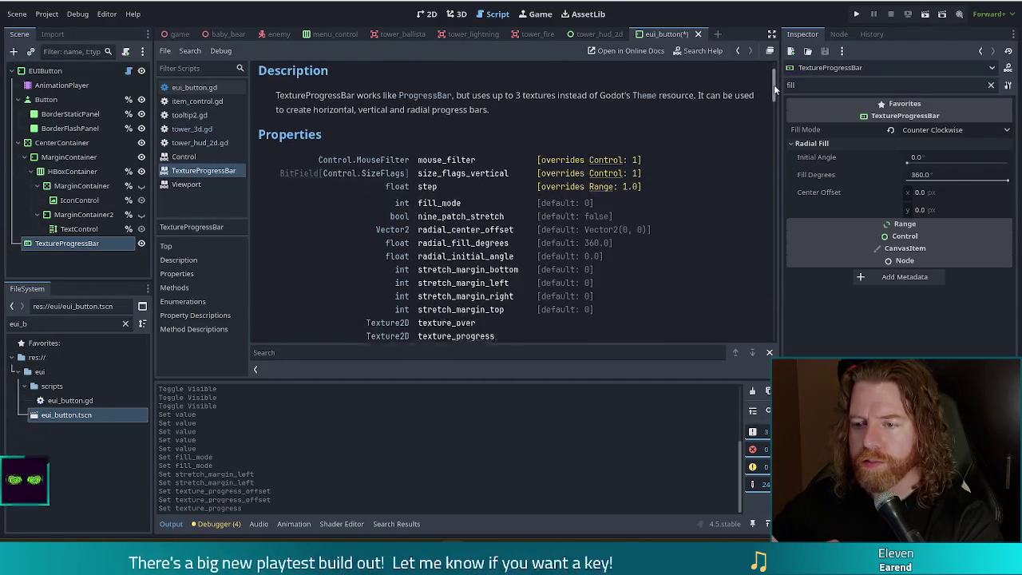
scroll(776, 93, "down", 2)
left_click(435, 159)
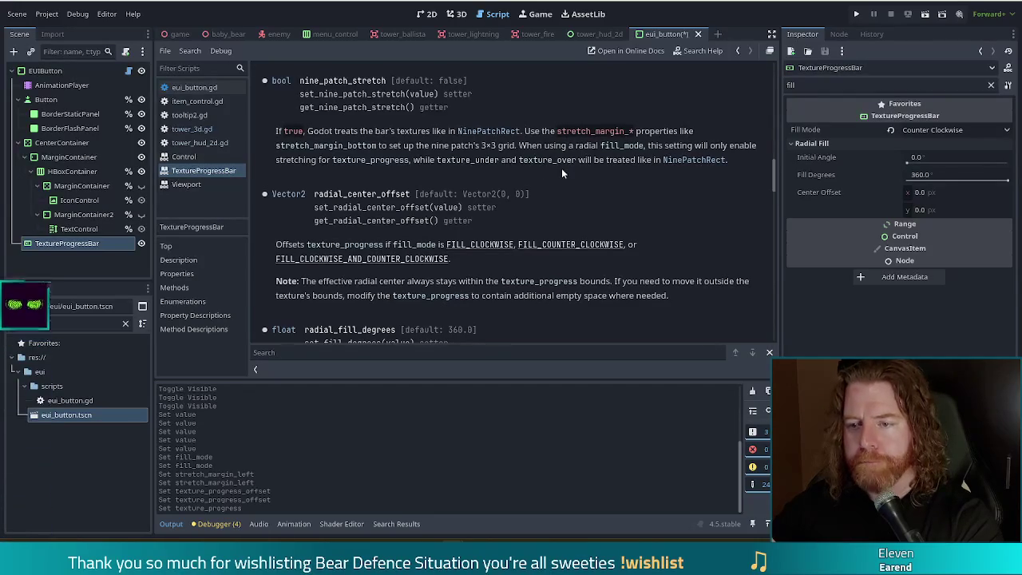
scroll(561, 168, "down", 2)
scroll(576, 170, "up", 3)
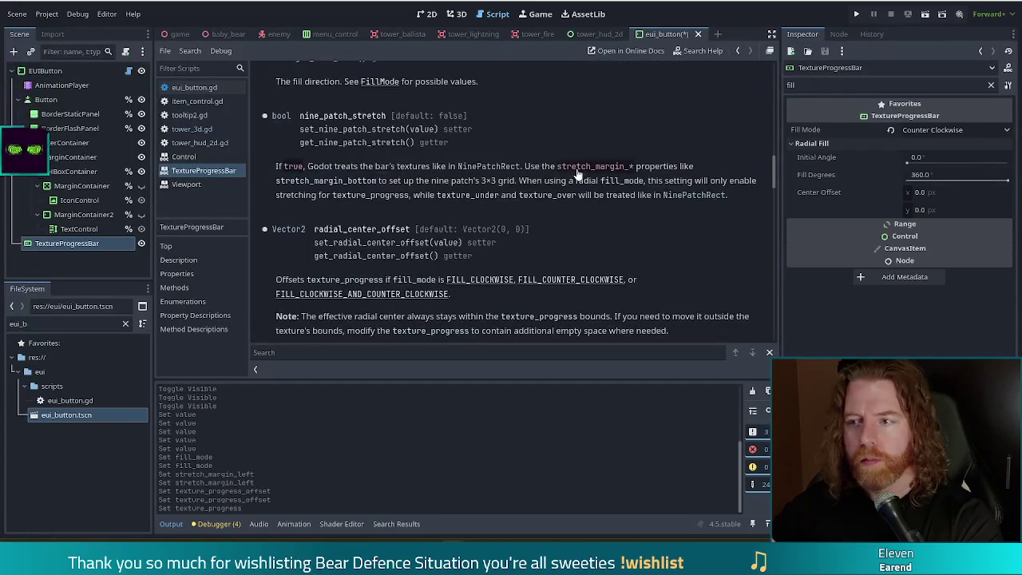
scroll(578, 173, "up", 3)
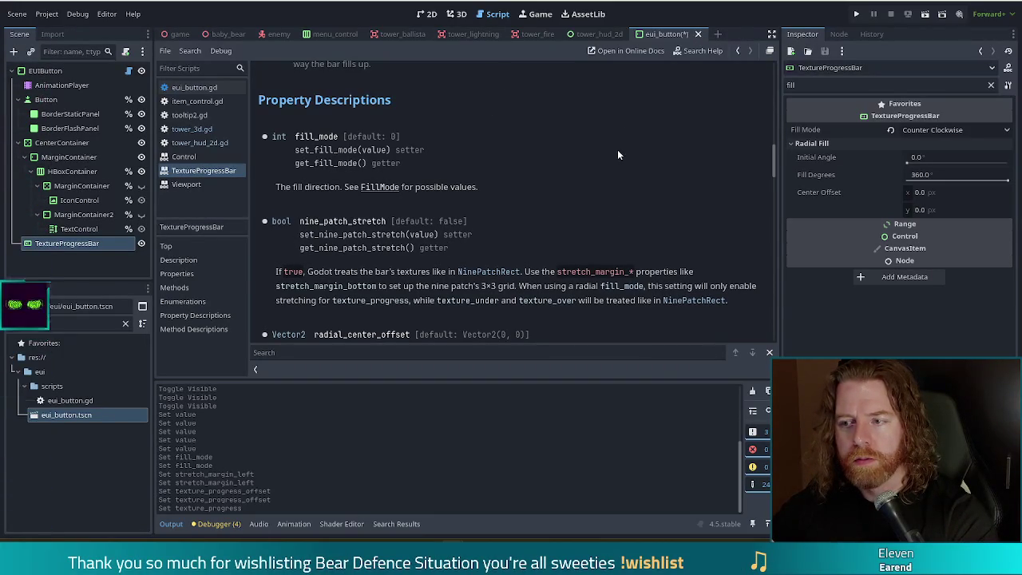
key("ctrl+w")
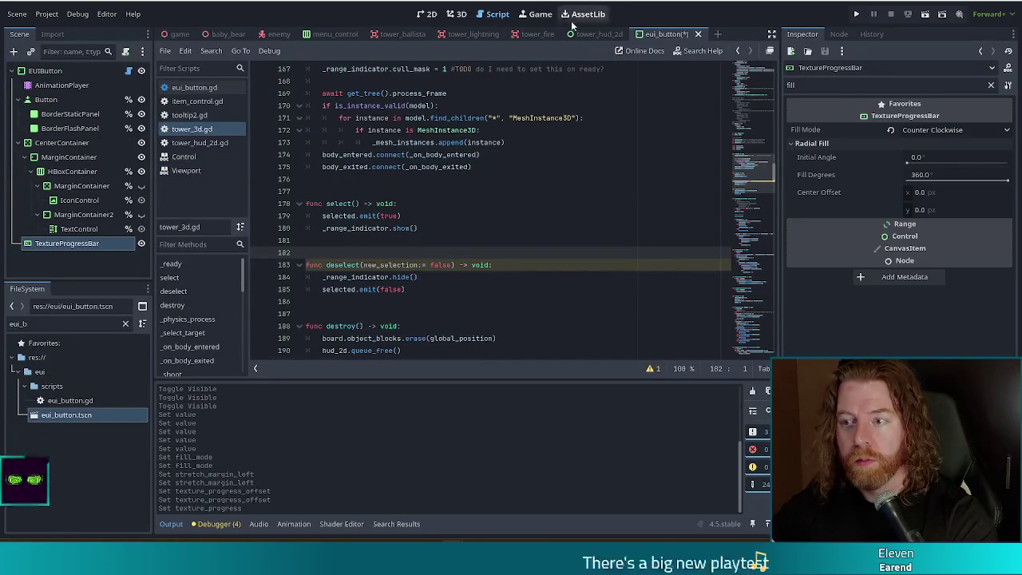
- In the 2D view, inspect BorderStaticPanel's Theme Overrides style Corner Radius, then leave the editor
left_click(429, 14)
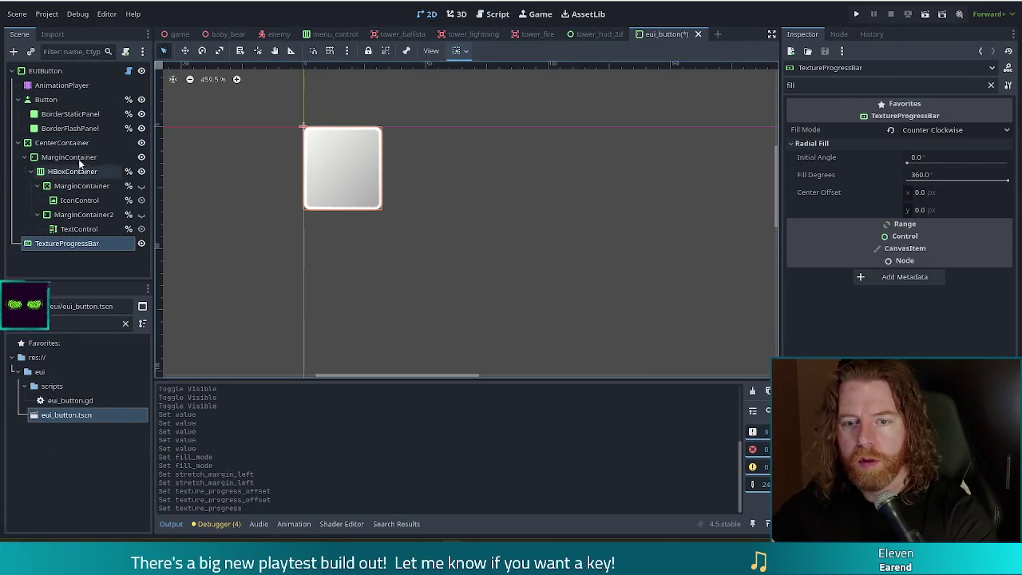
left_click(71, 115)
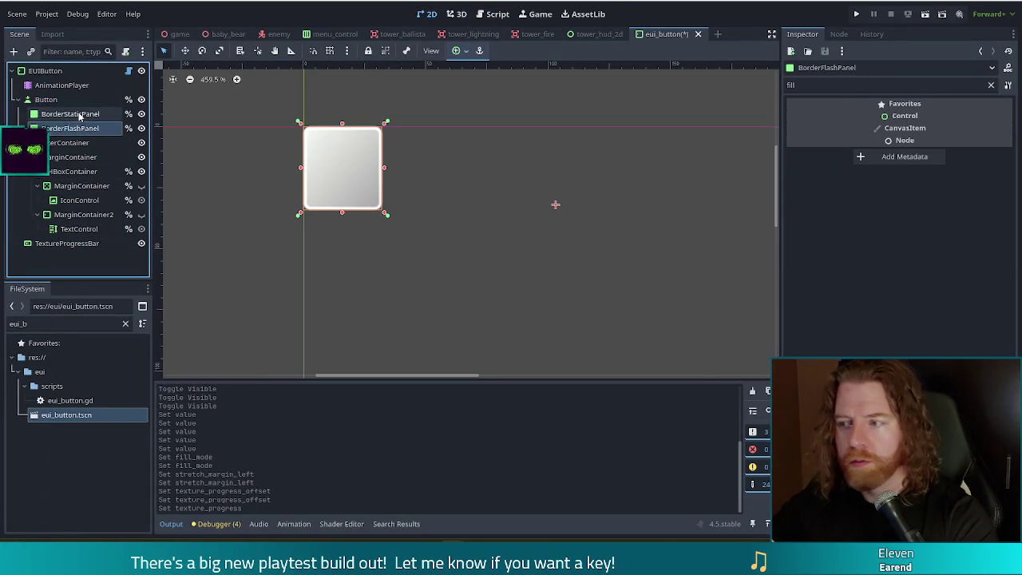
left_click(991, 85)
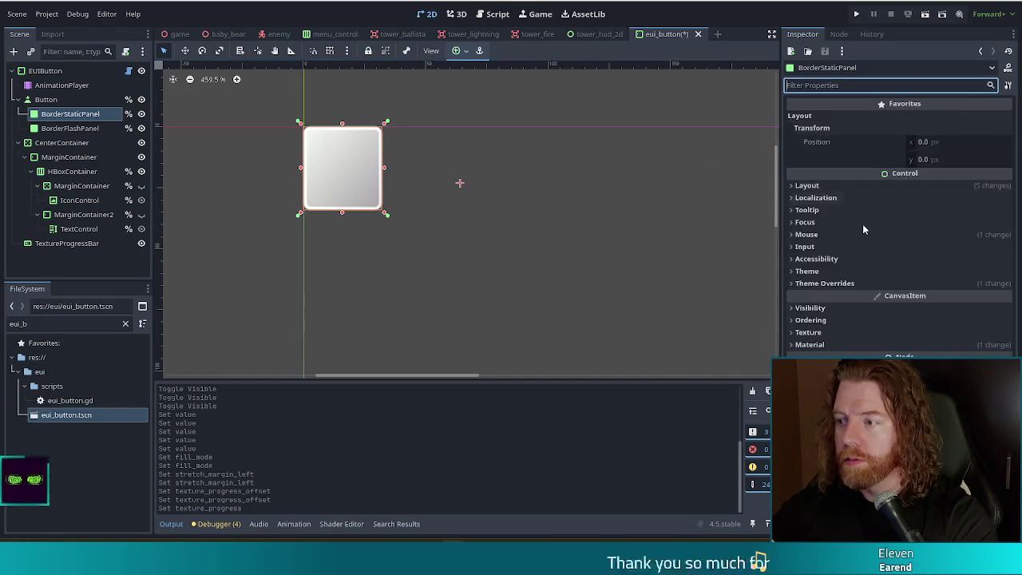
left_click(849, 283)
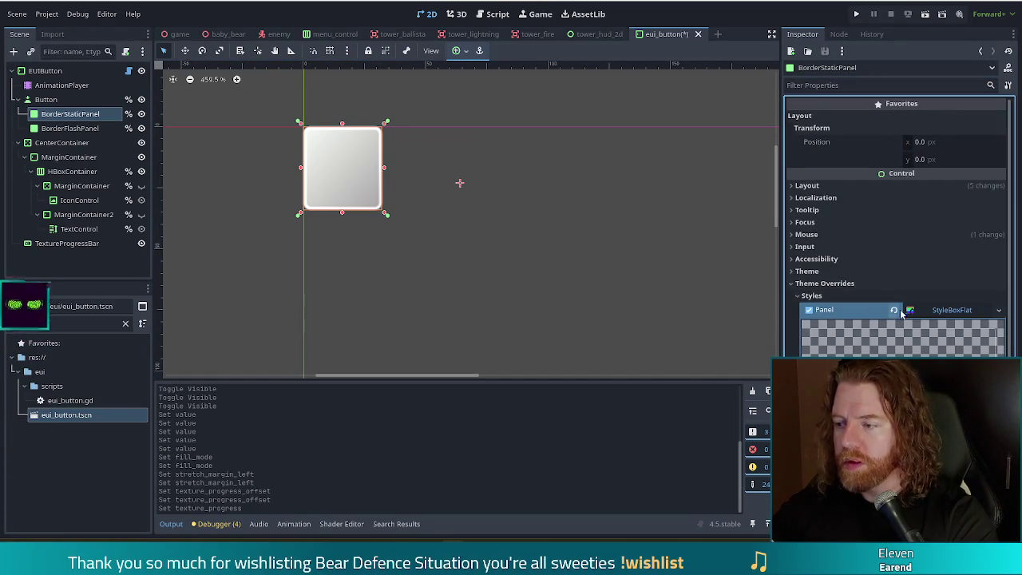
scroll(902, 240, "down", 5)
left_click(835, 304)
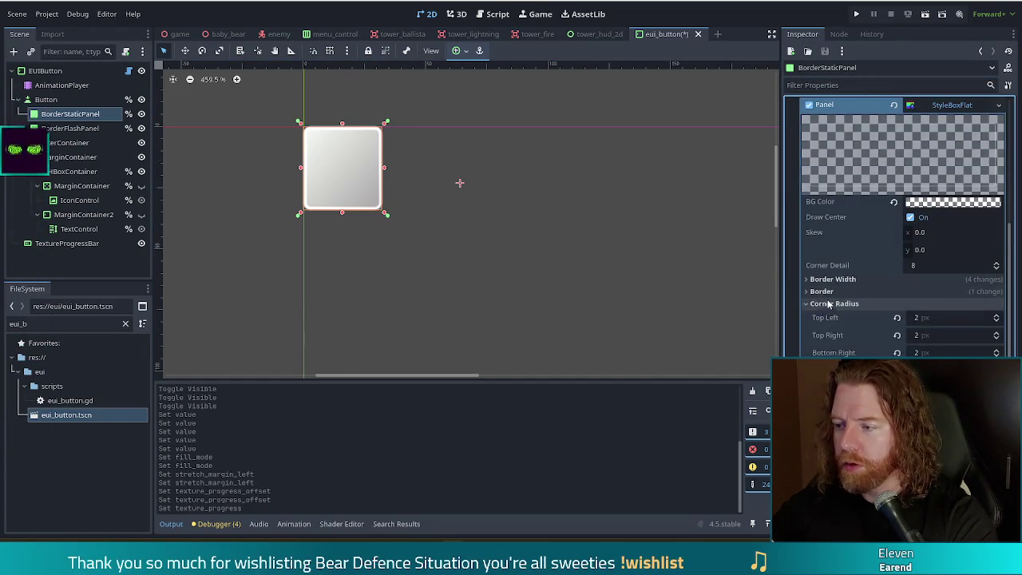
left_click(453, 319)
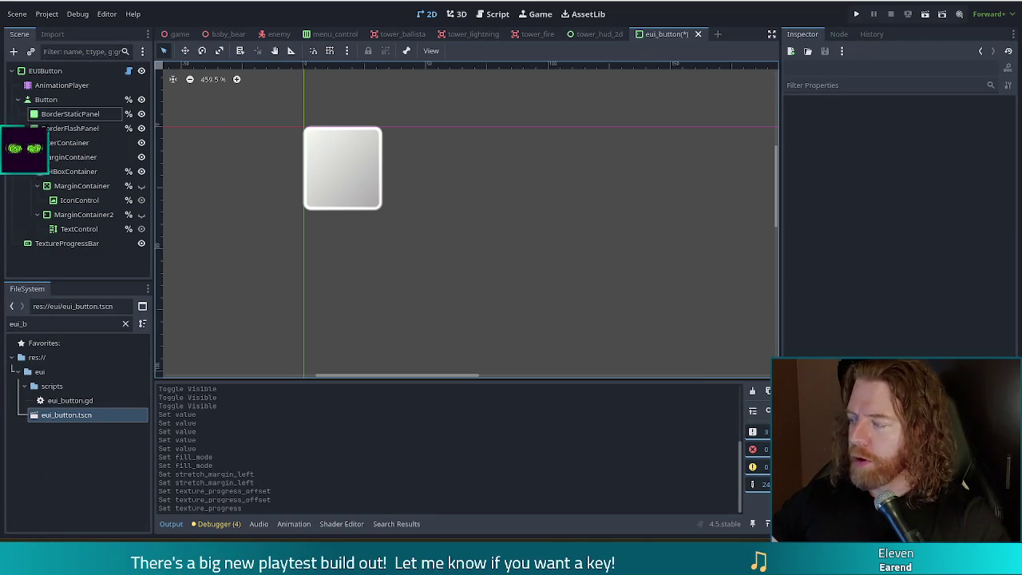
key("F5")
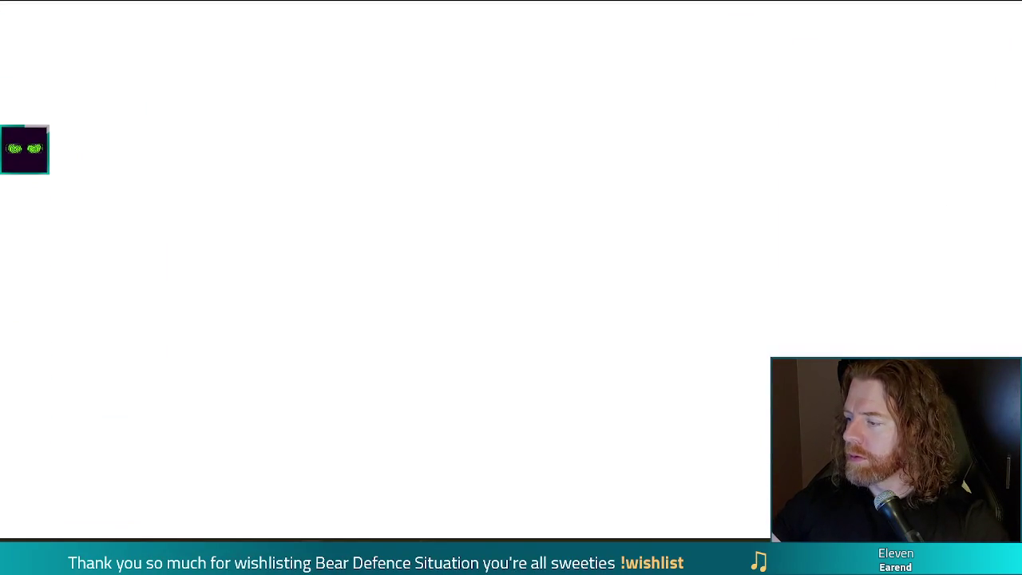
- Save the Inkscape drawing as border_rounded_square.svg in the eui textures folder and select the bullets
key("alt+Tab")
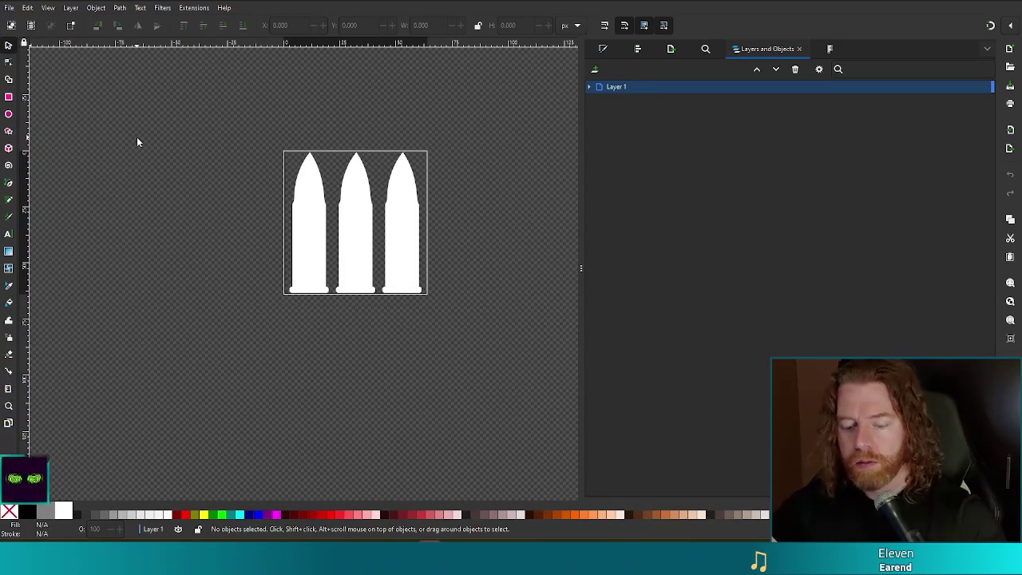
key("ctrl+shift+s")
left_click(200, 198)
key("BackSpace")
key("BackSpace")
key("BackSpace")
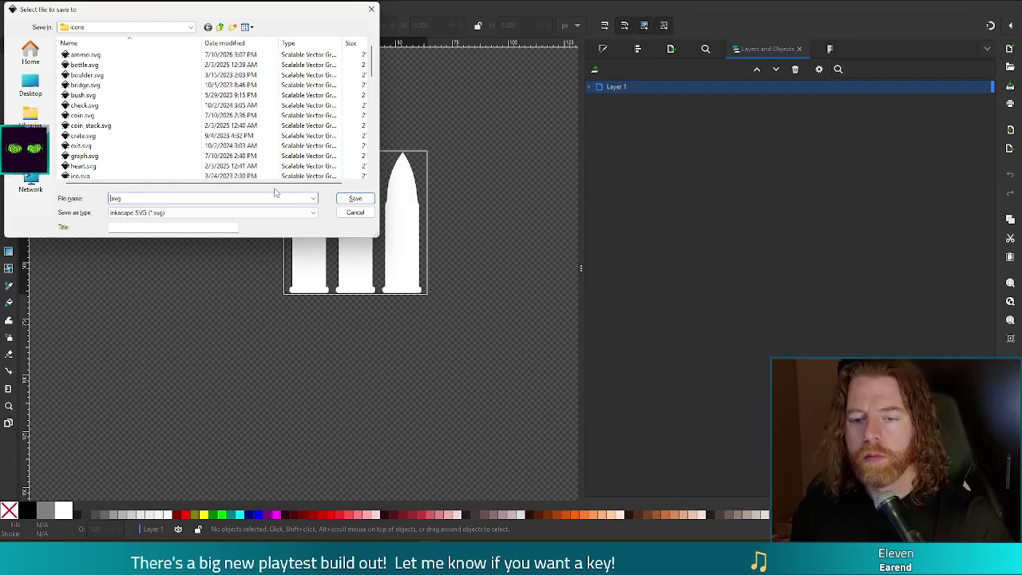
type("mu")
type("nde")
type("qua")
key("BackSpace")
key("BackSpace")
key("BackSpace")
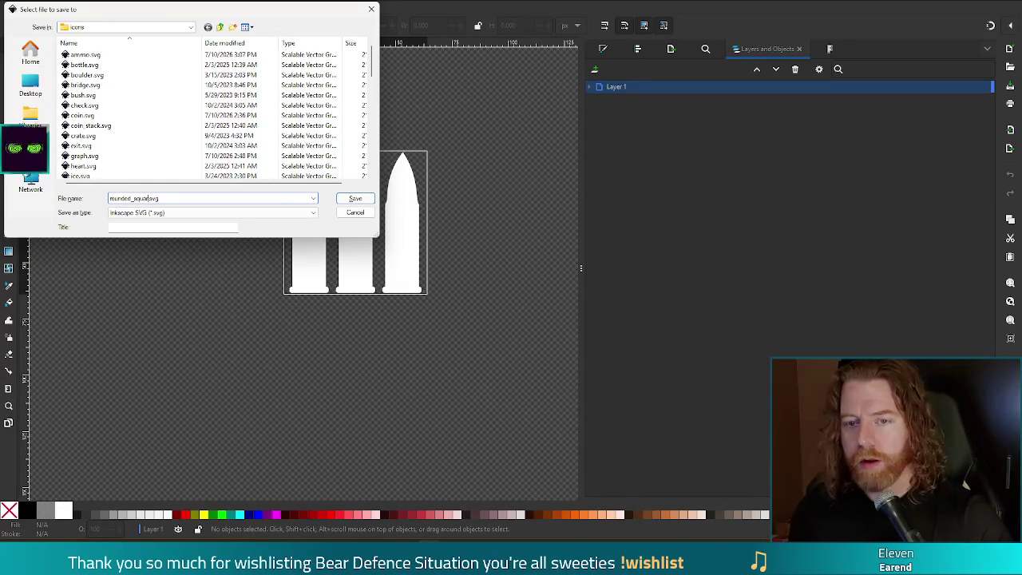
type("border_rounded")
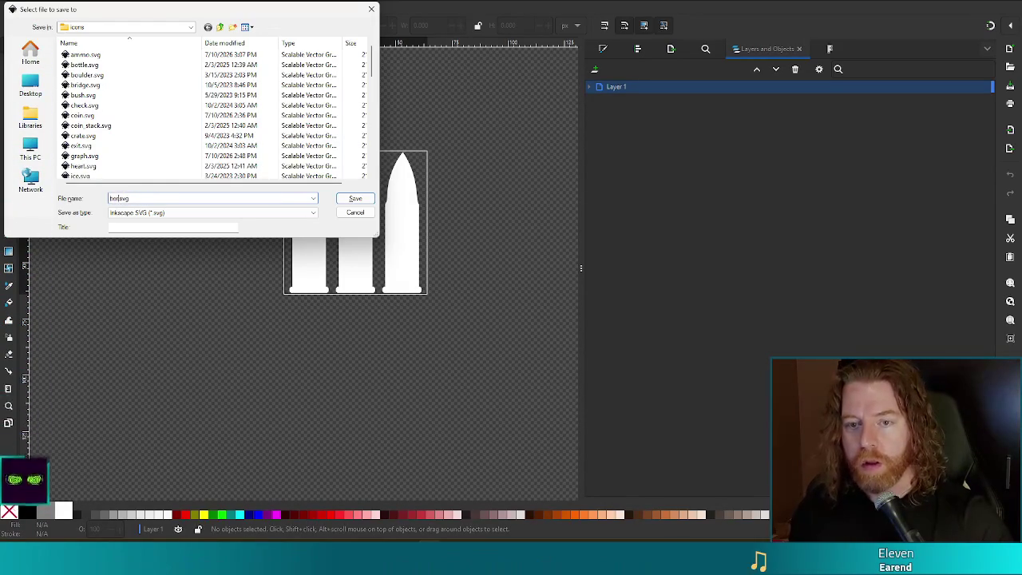
type("_square")
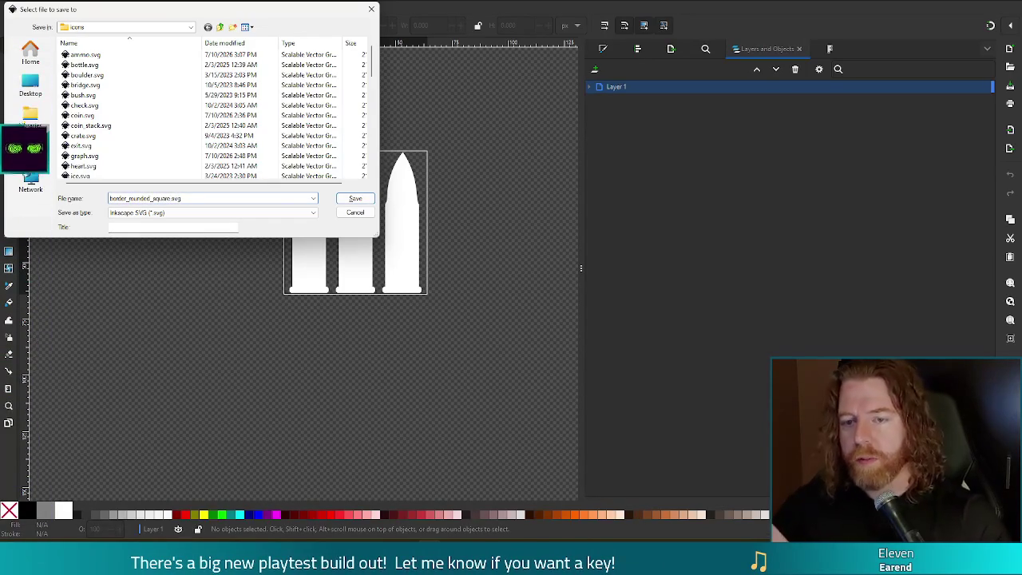
left_click(220, 27)
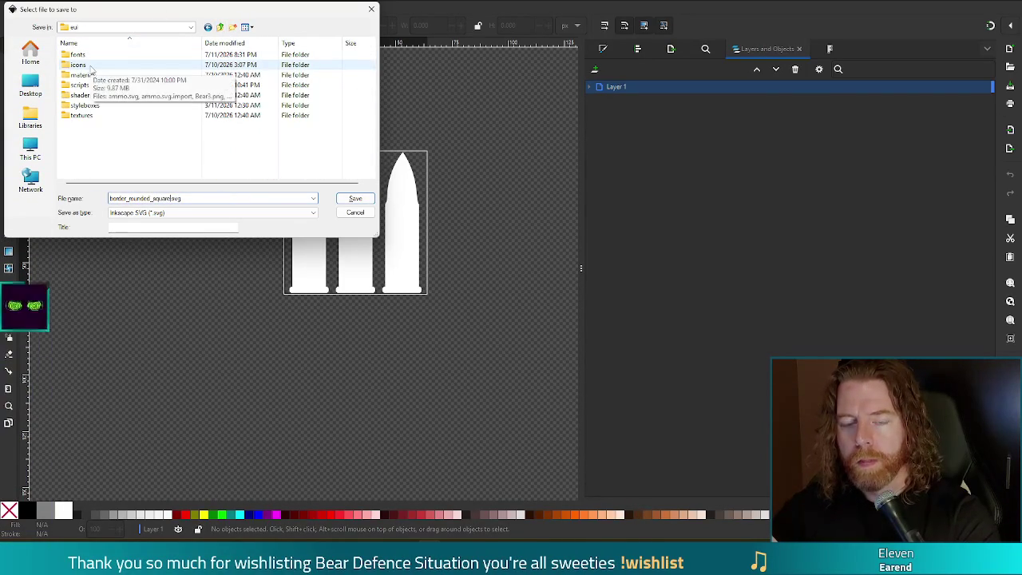
double_click(92, 116)
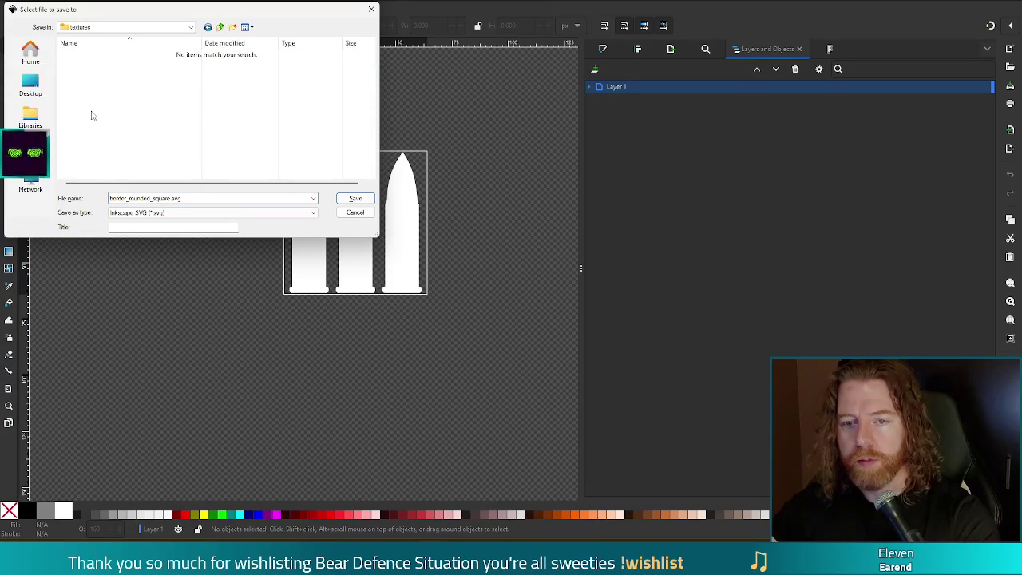
left_click(354, 200)
left_click(415, 221)
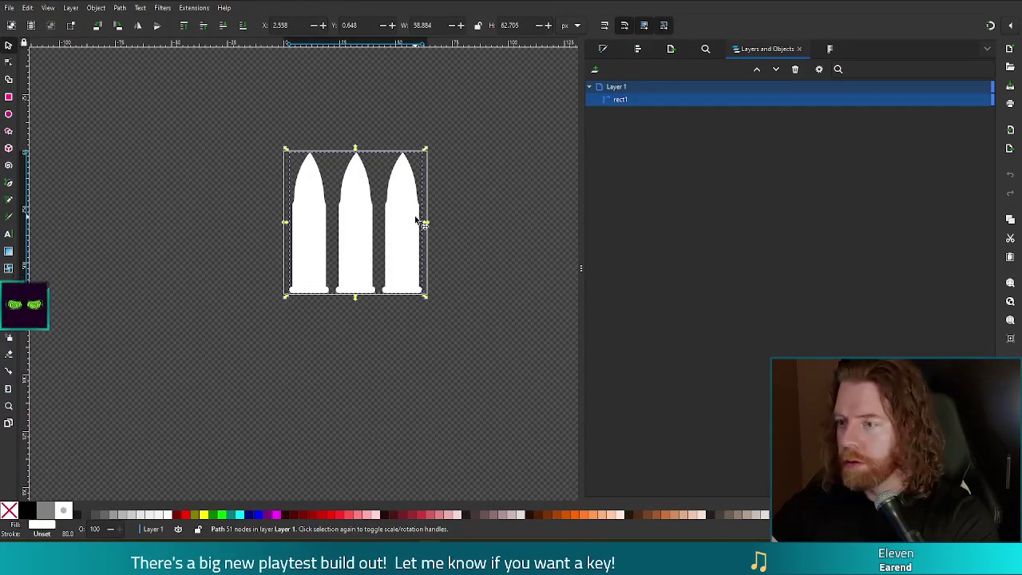
- Replace the bullets with a page-sized white square with 5.808 px rounded corners and save
key("Delete")
key("r")
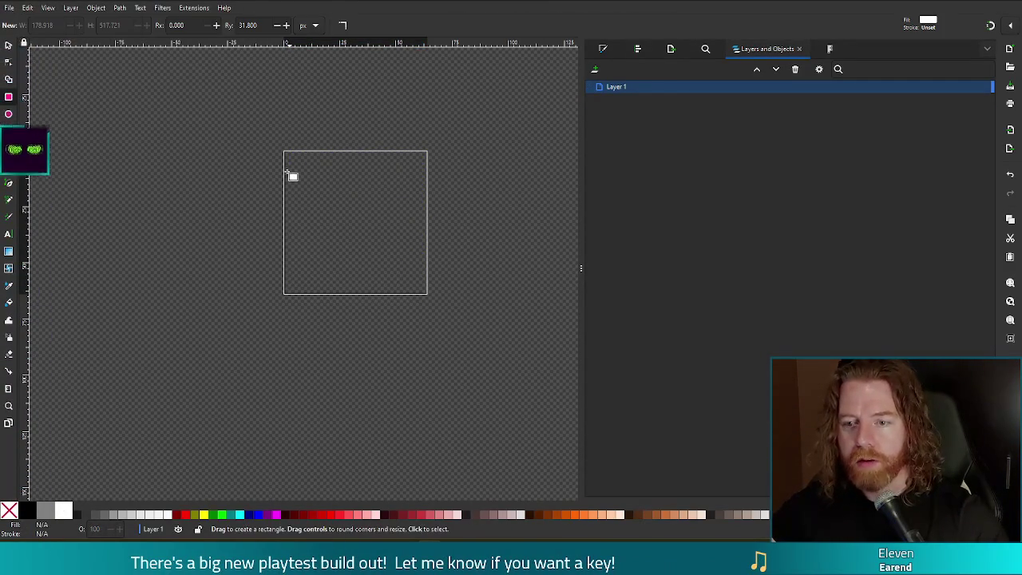
mouse_move(288, 155)
left_mouse_down()
mouse_move(402, 253)
mouse_move(428, 296)
left_mouse_up()
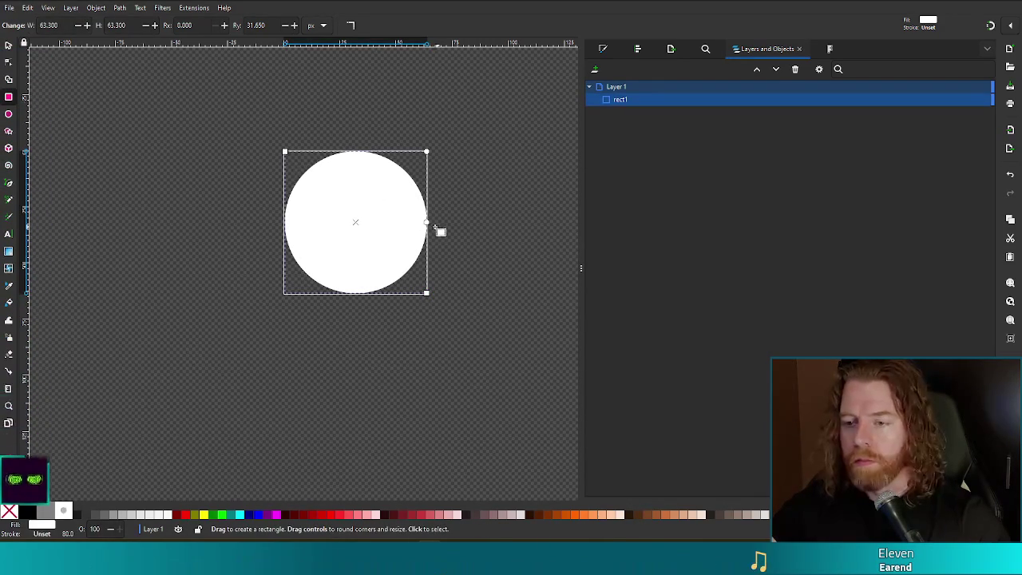
left_click_drag(428, 222, 438, 179)
left_click_drag(449, 171, 450, 165)
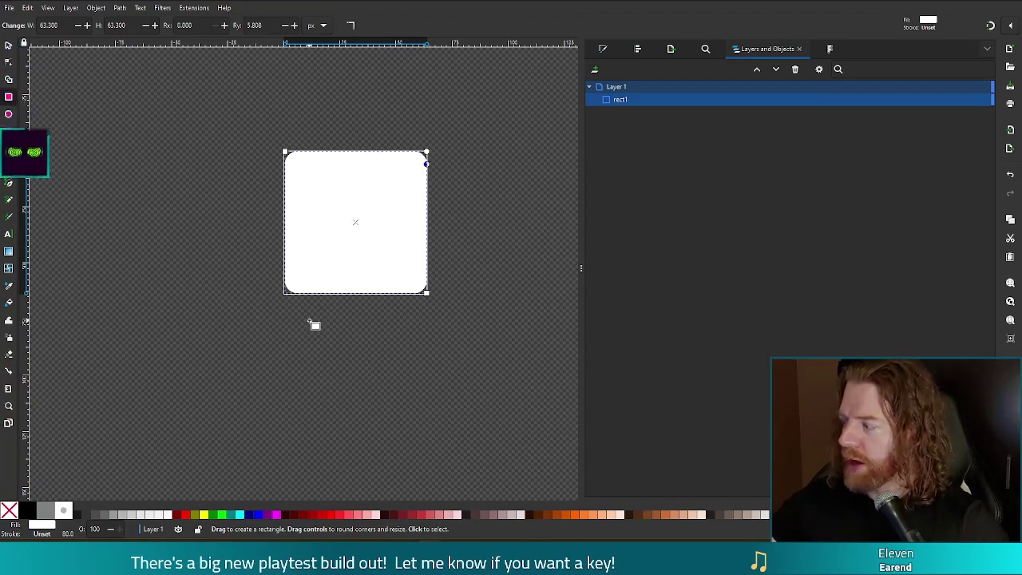
key("ctrl+s")
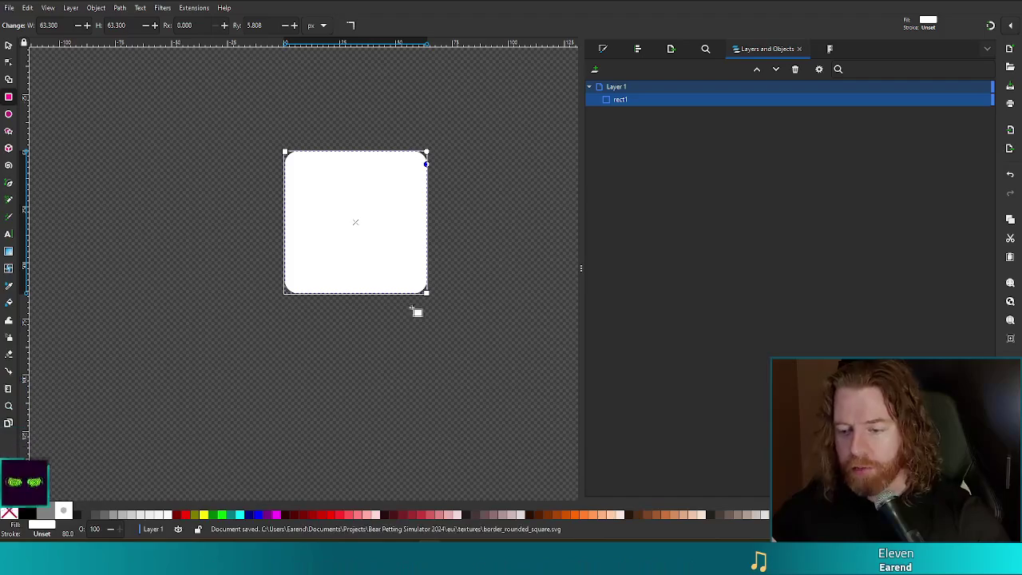
- Return to Godot and open then close Project Settings
mouse_move(447, 559)
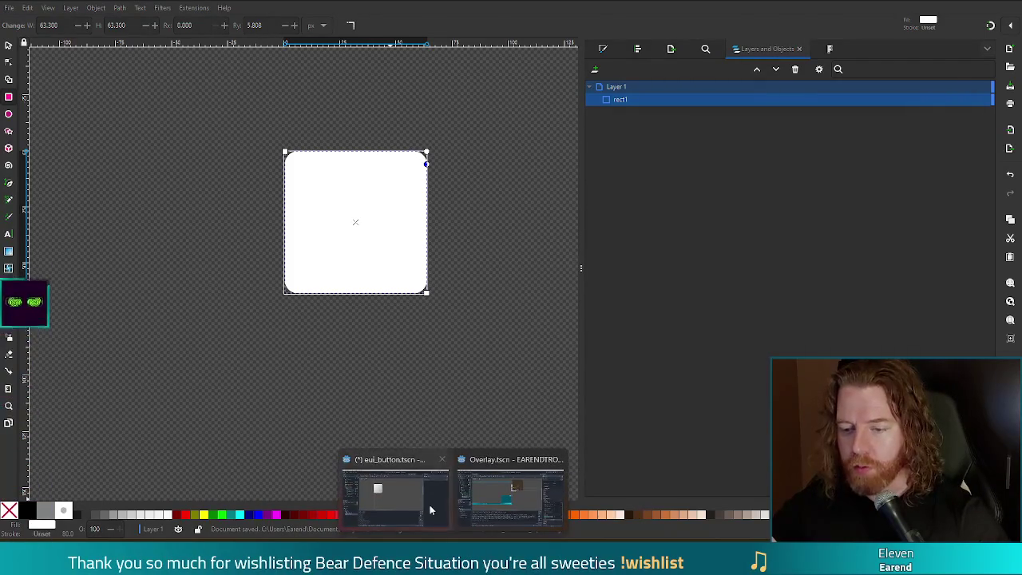
left_click(511, 487)
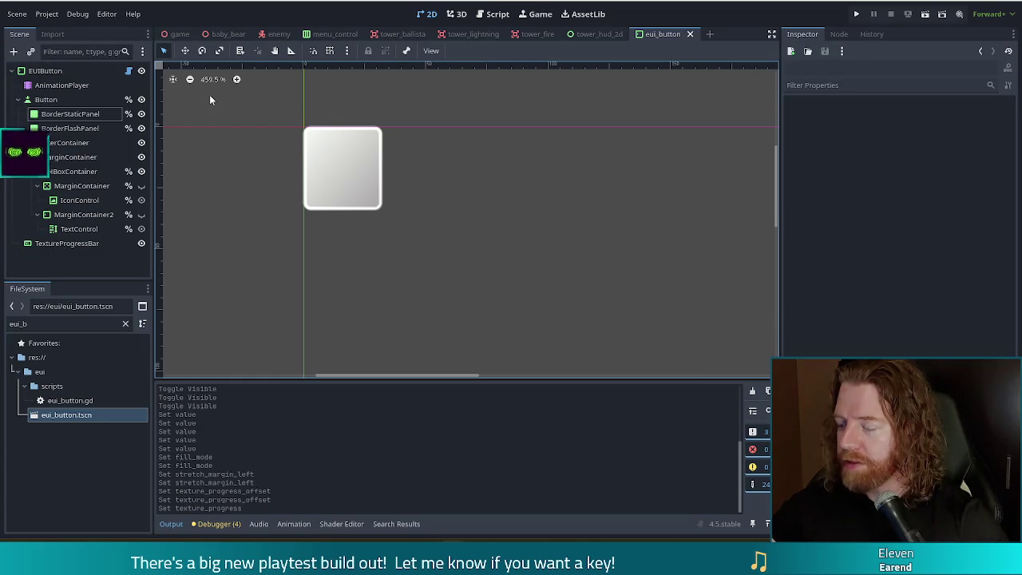
left_click(46, 14)
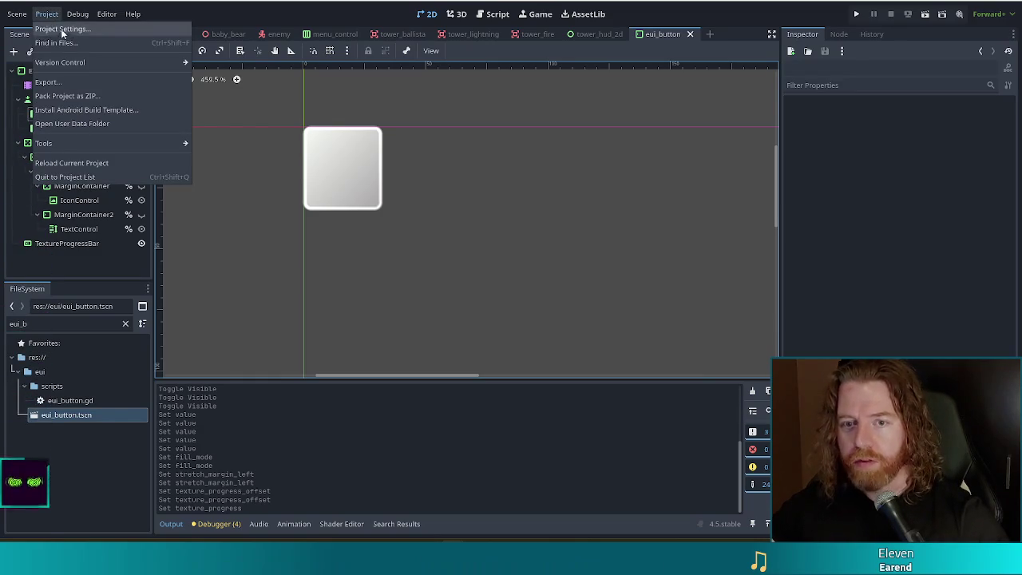
left_click(66, 31)
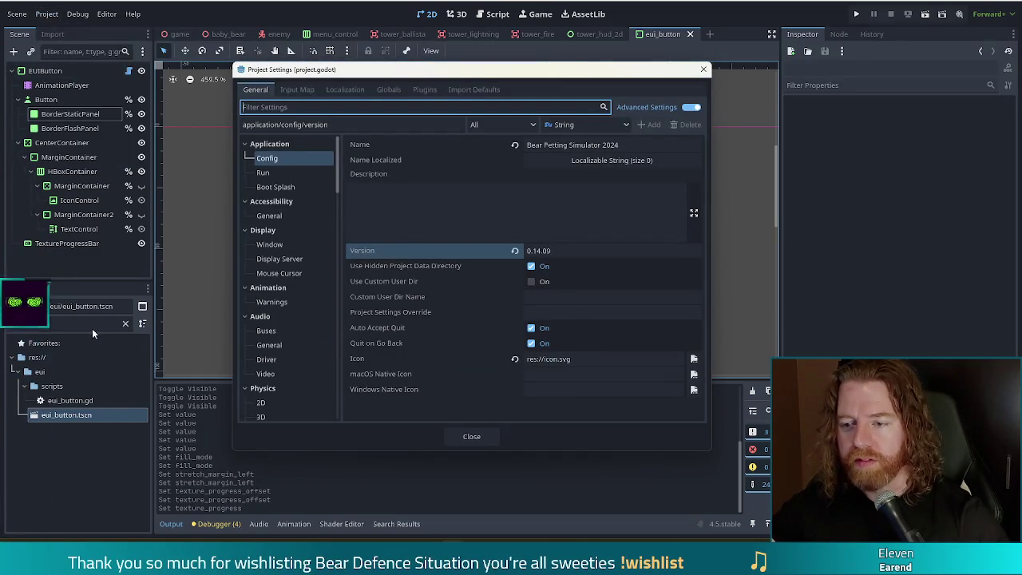
left_click(703, 70)
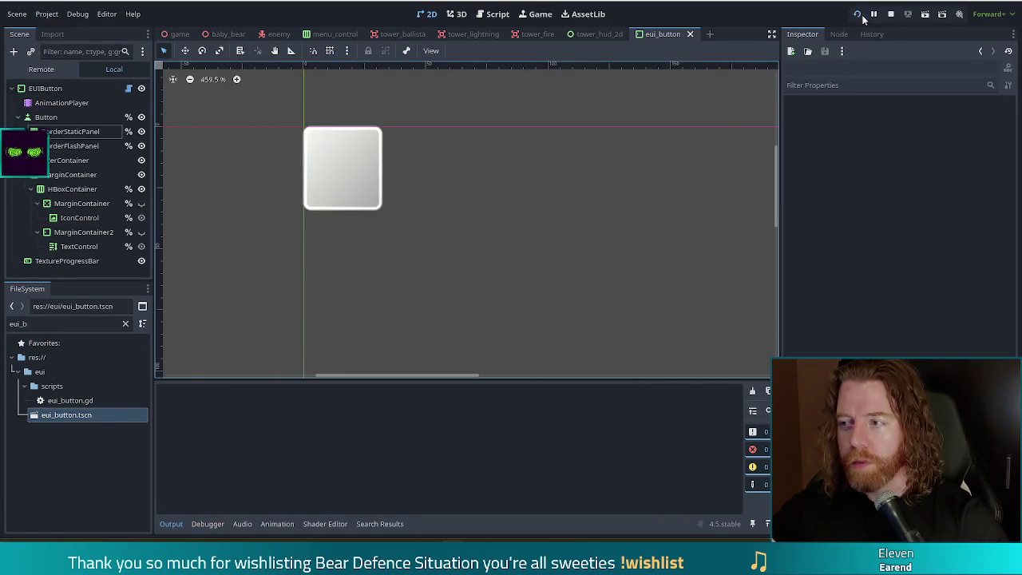
- Run the game, move its window toward the top-left, maximize it, then restore it with F11
left_click(860, 15)
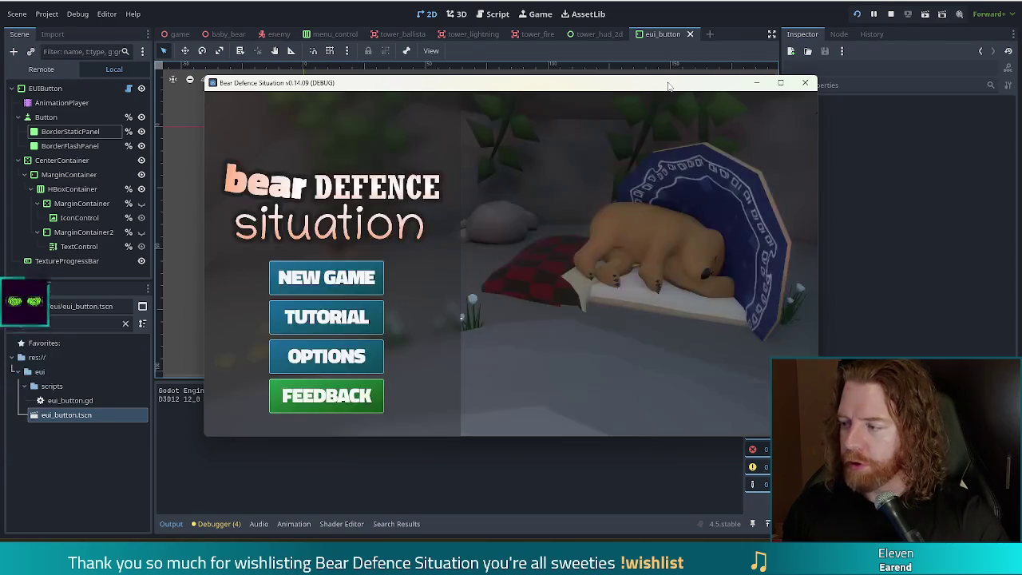
mouse_move(583, 89)
left_mouse_down()
mouse_move(507, 69)
mouse_move(535, 76)
left_mouse_up()
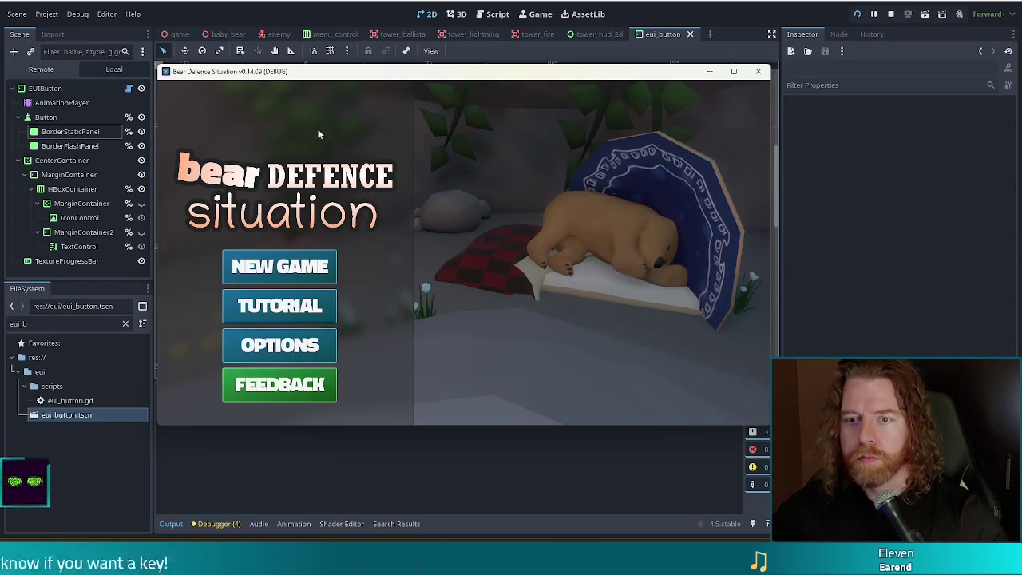
mouse_move(339, 77)
left_mouse_down()
mouse_move(306, 205)
mouse_move(474, 150)
mouse_move(345, 103)
mouse_move(295, 46)
left_mouse_up()
left_click(690, 39)
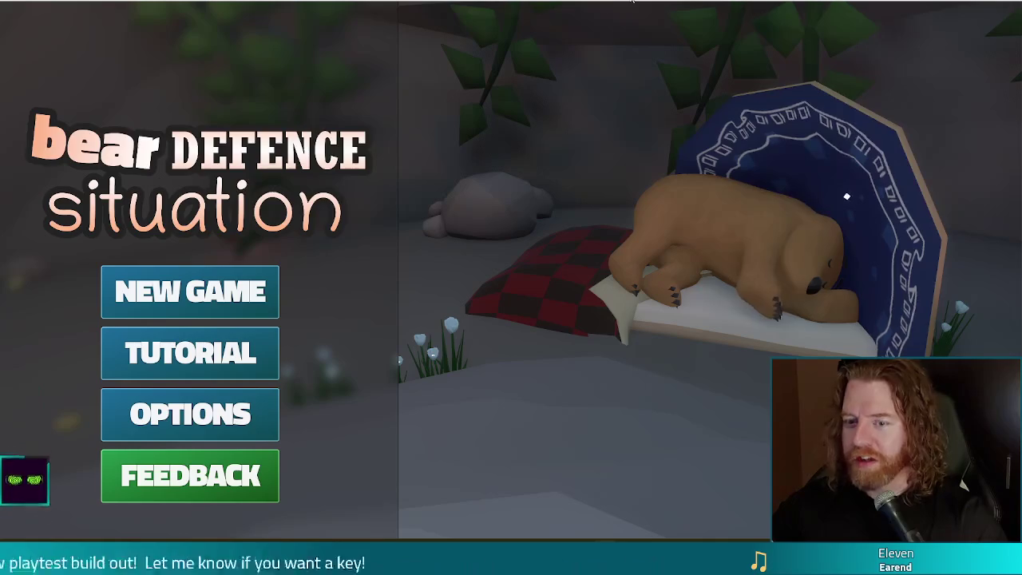
key("F11")
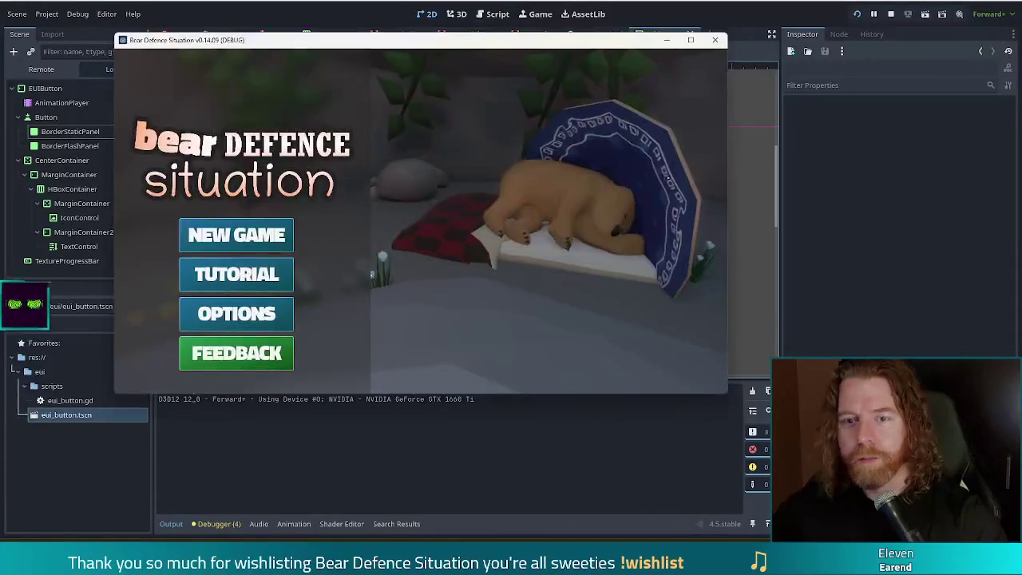
- Stop the game and browse Project Settings filtered by 'canva': canvas items, textures, GUI timers
key("F8")
left_click(46, 13)
left_click(64, 29)
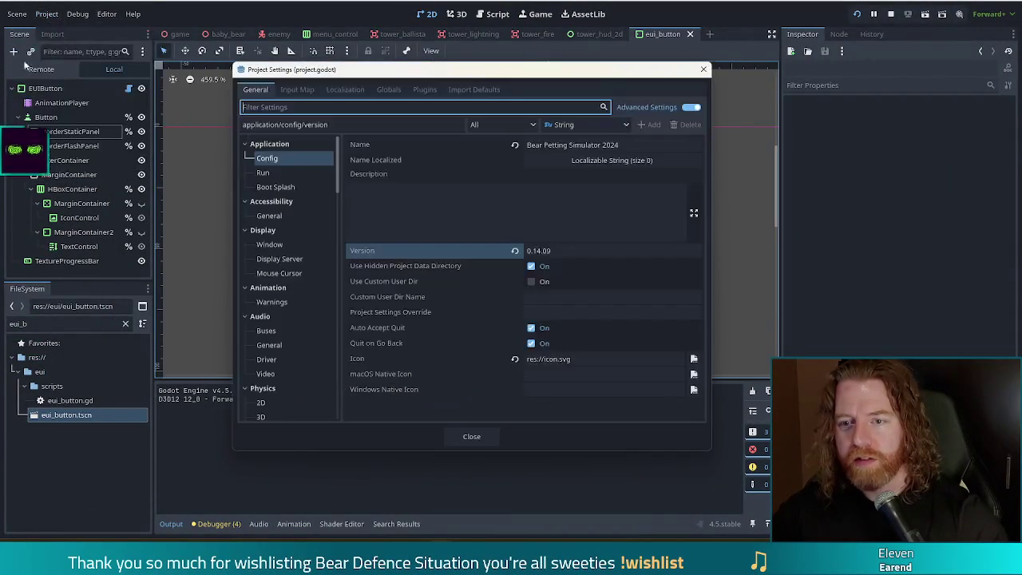
type("can")
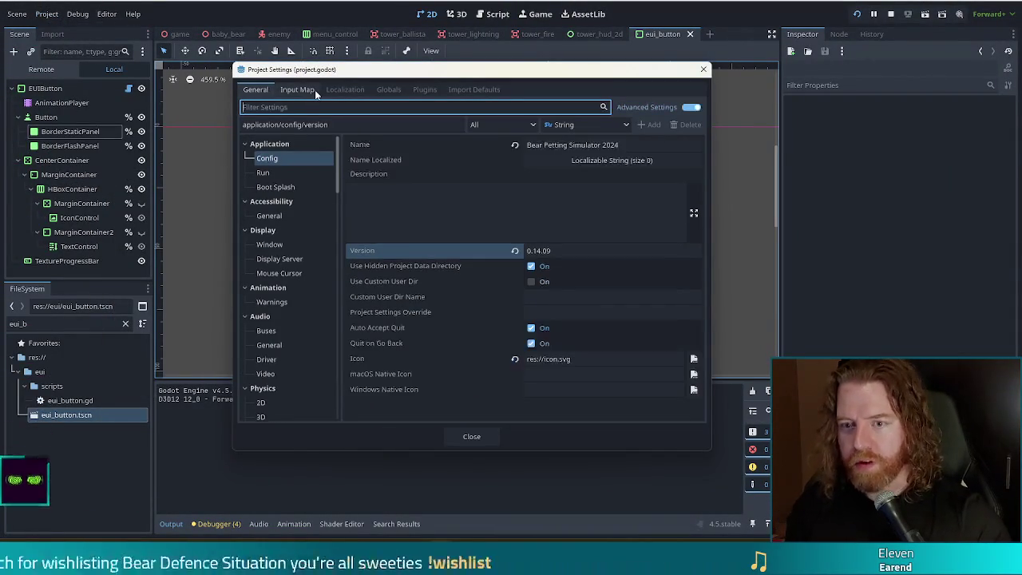
type("va")
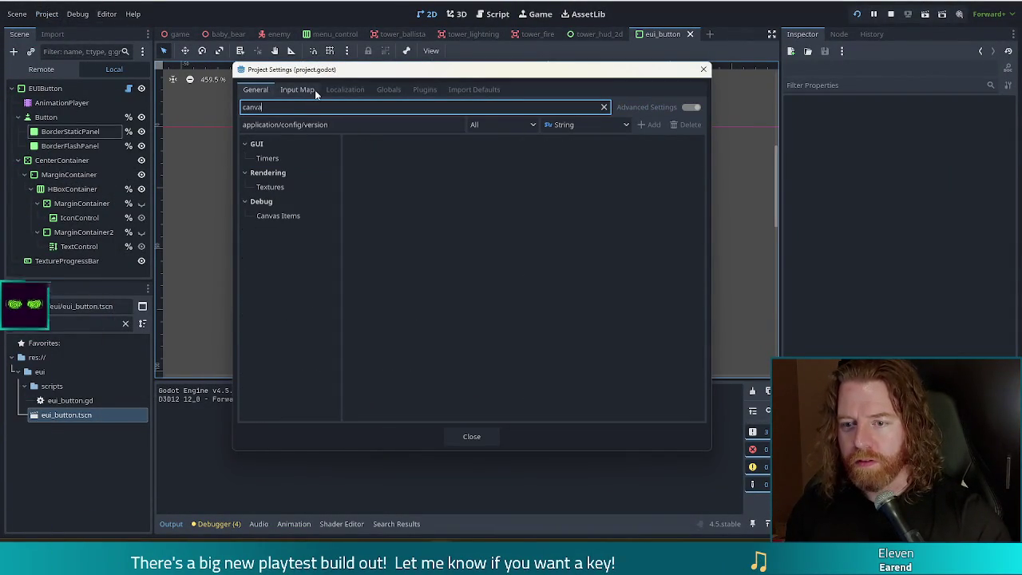
left_click(287, 217)
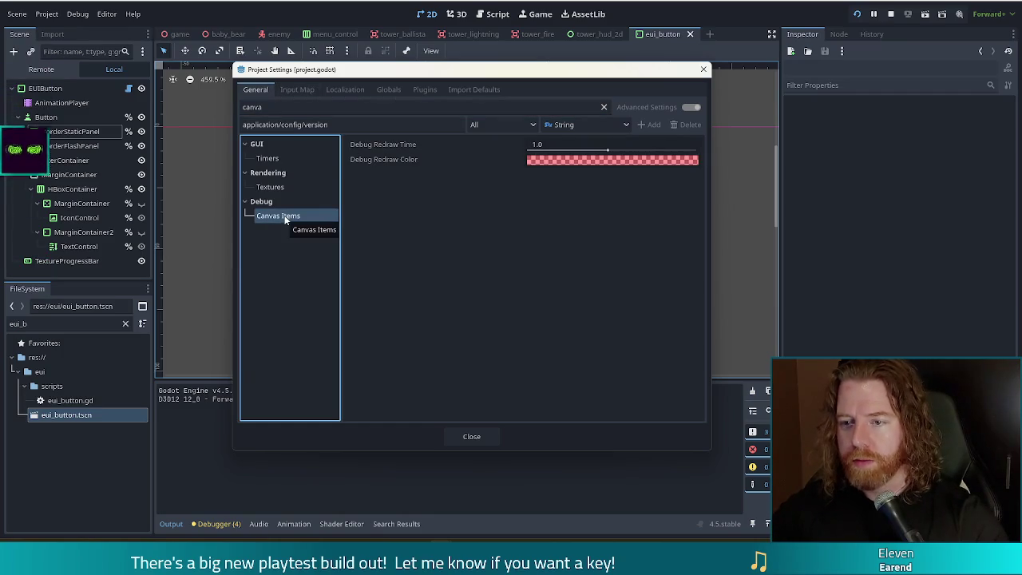
left_click(272, 188)
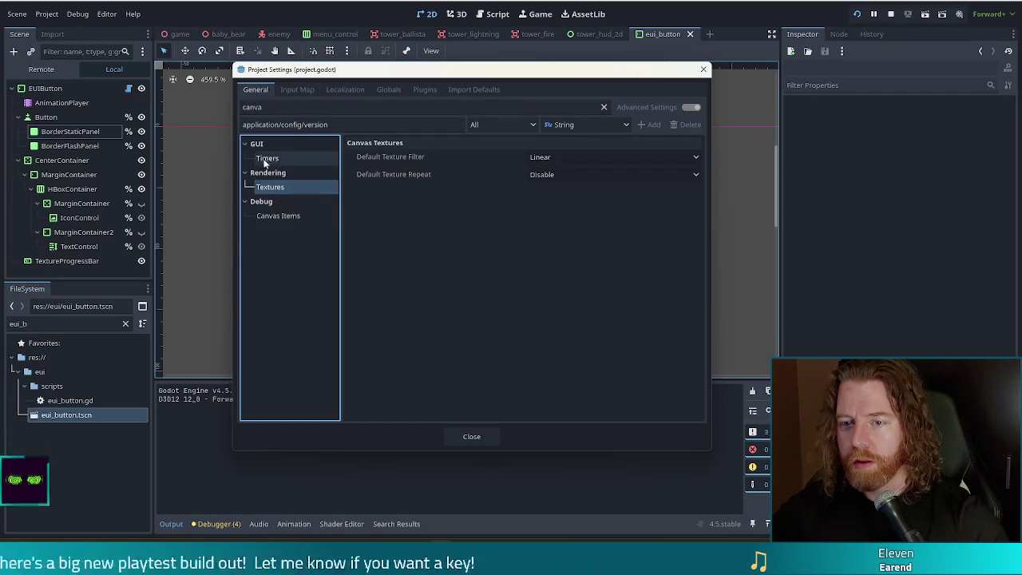
left_click(270, 159)
- Filter by 'stretch', set Display > Window Stretch Mode to viewport, and test-run the game
double_click(319, 108)
key("BackSpace")
type("stretch")
left_click(269, 159)
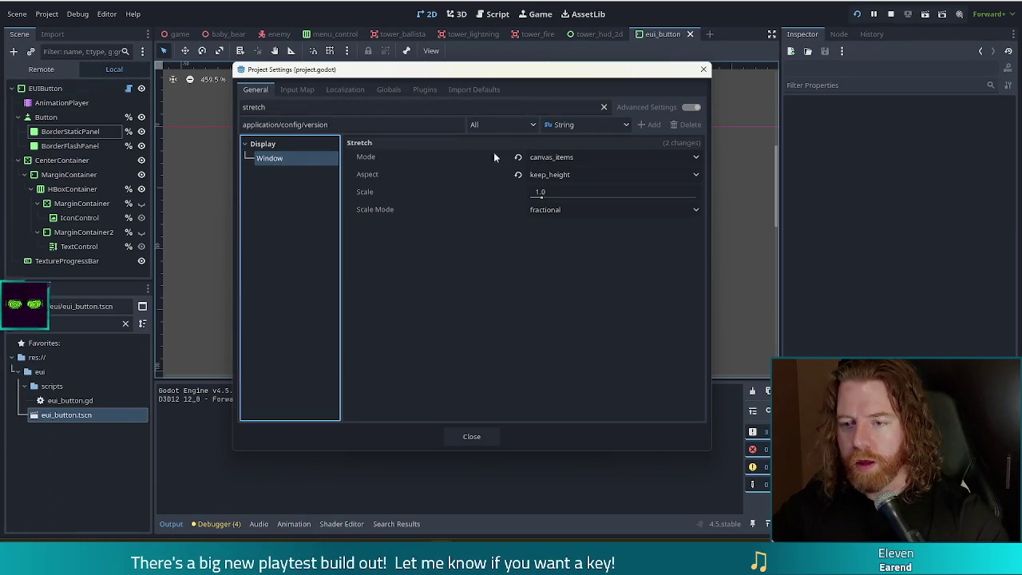
left_click(570, 157)
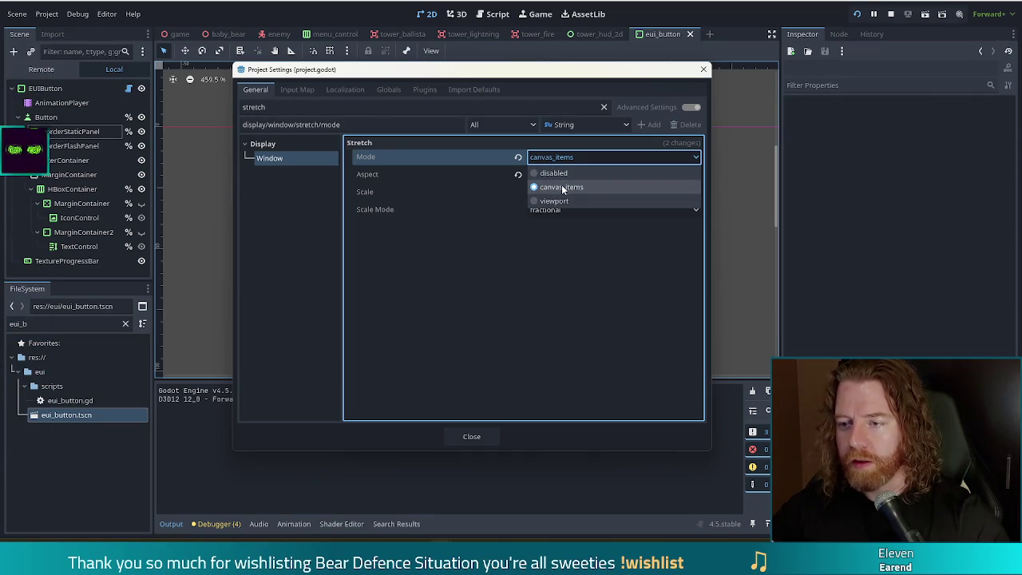
left_click(546, 202)
key("F5")
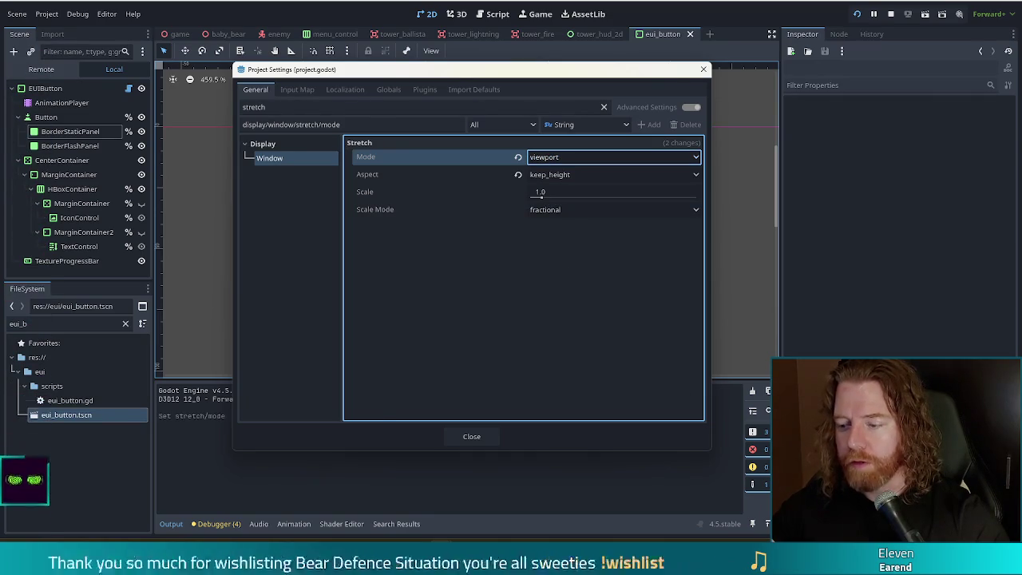
left_click(714, 39)
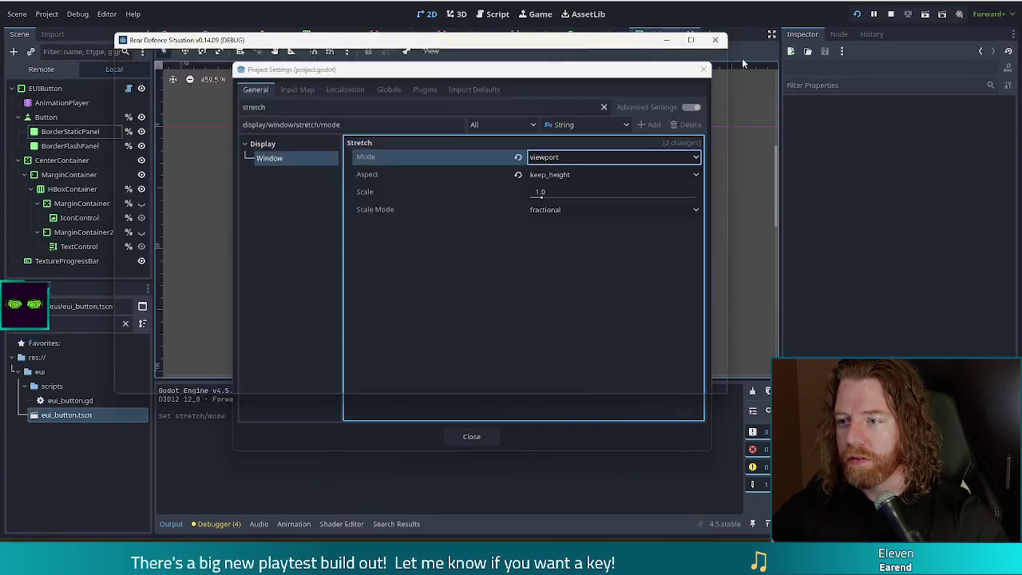
- Run the game and check the viewport stretch with the window maximized, then restored
left_click(690, 77)
left_click(857, 14)
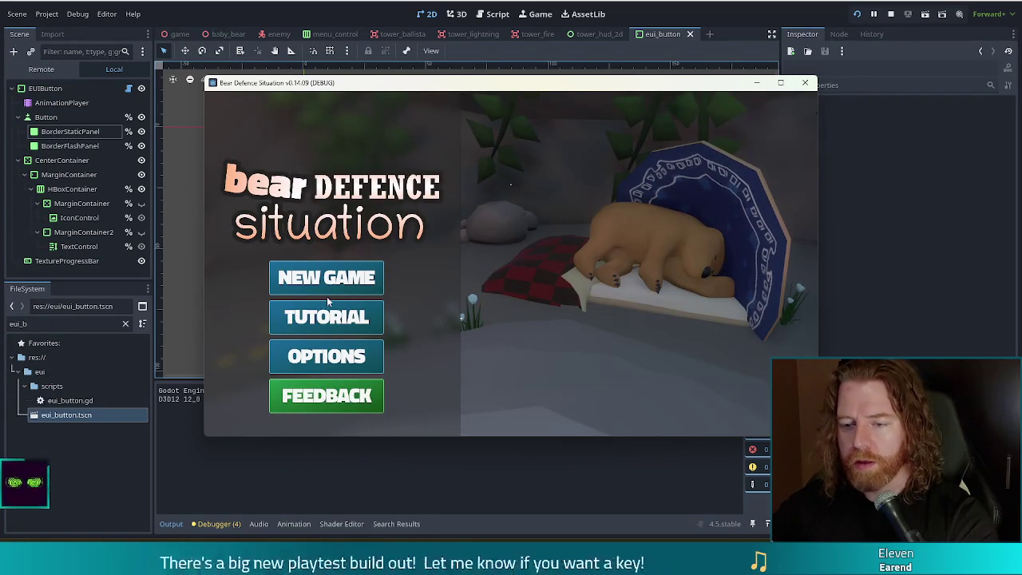
left_click(787, 84)
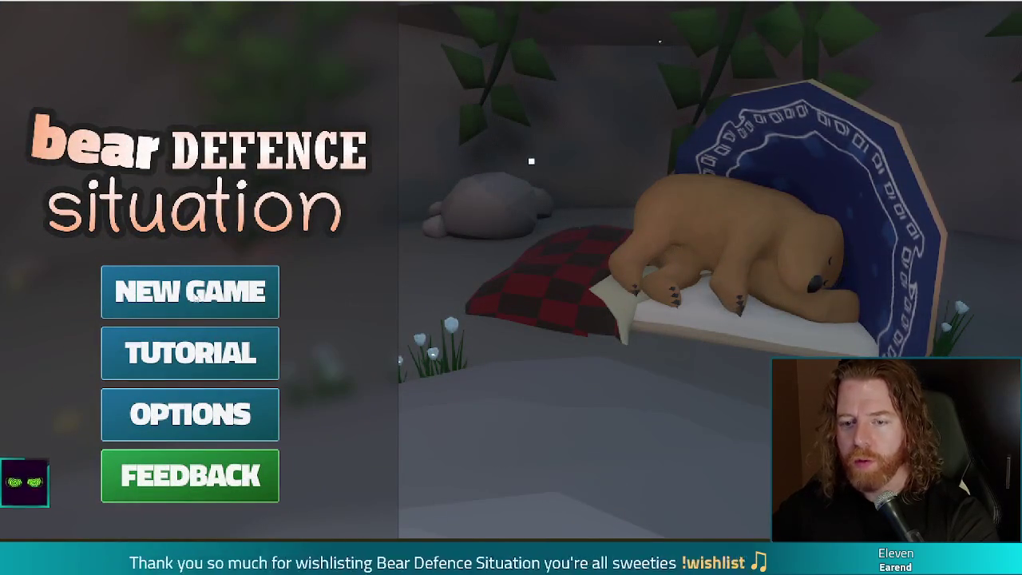
key("super+Down")
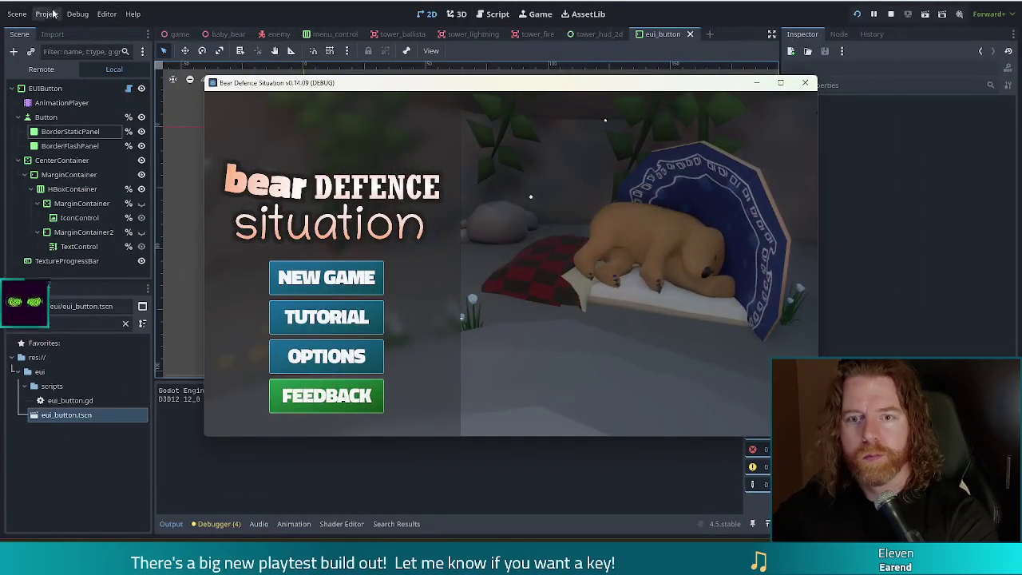
key("F8")
- Change the stretch aspect in Project Settings from keep_height to keep
left_click(46, 14)
left_click(60, 29)
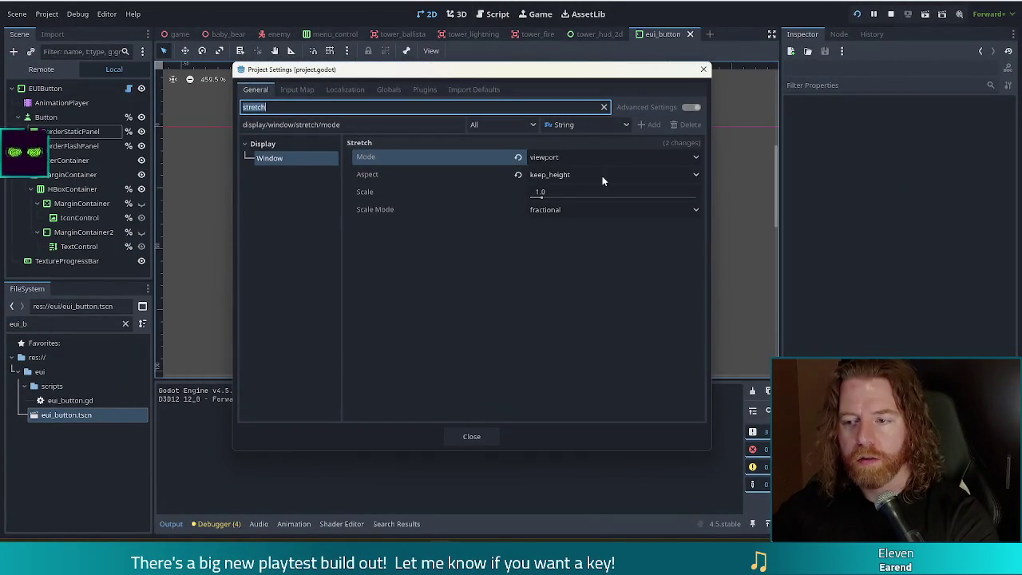
left_click(543, 178)
left_click(543, 203)
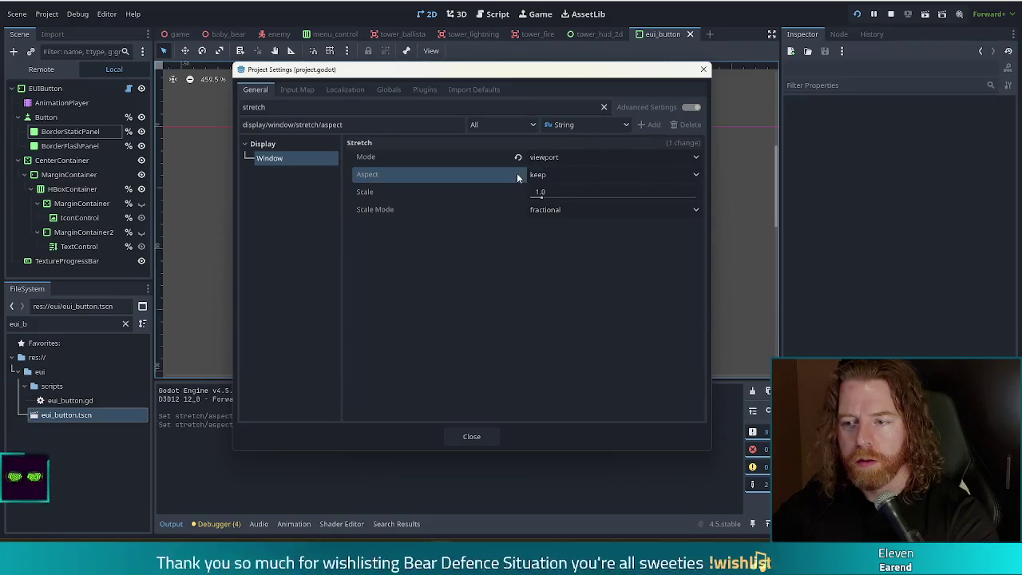
- Switch the stretch aspect to ignore, close Project Settings and run the game with F5
left_click(535, 176)
left_click(536, 192)
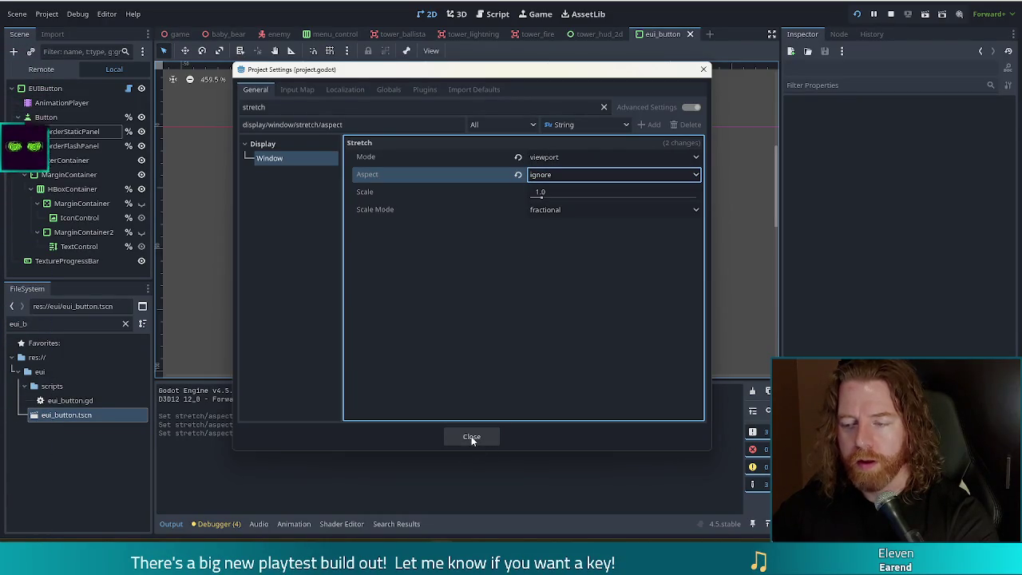
left_click(472, 438)
key("F5")
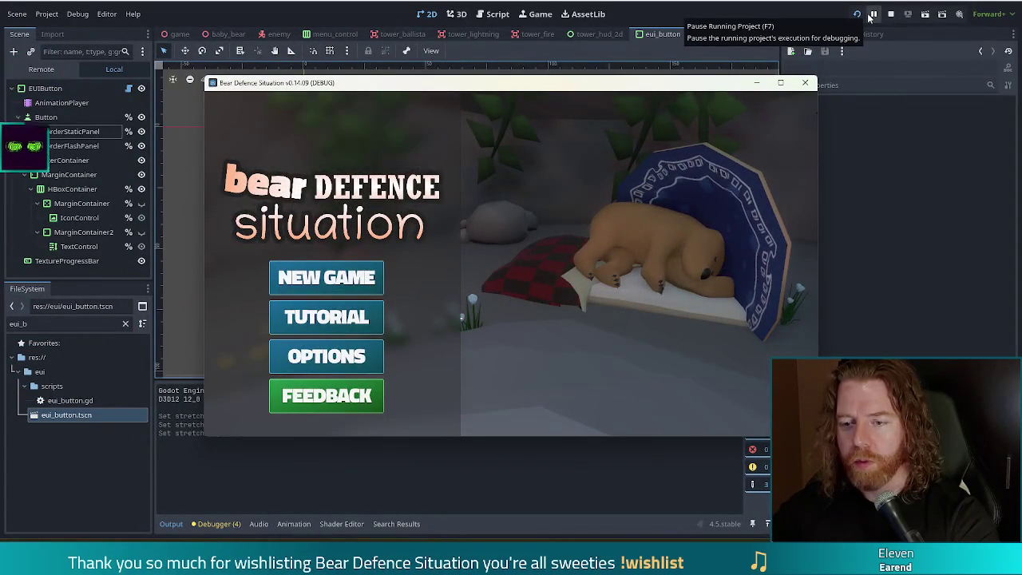
- Check the main menu in fullscreen and windowed, then hide the TextureProgressBar node
left_click(779, 83)
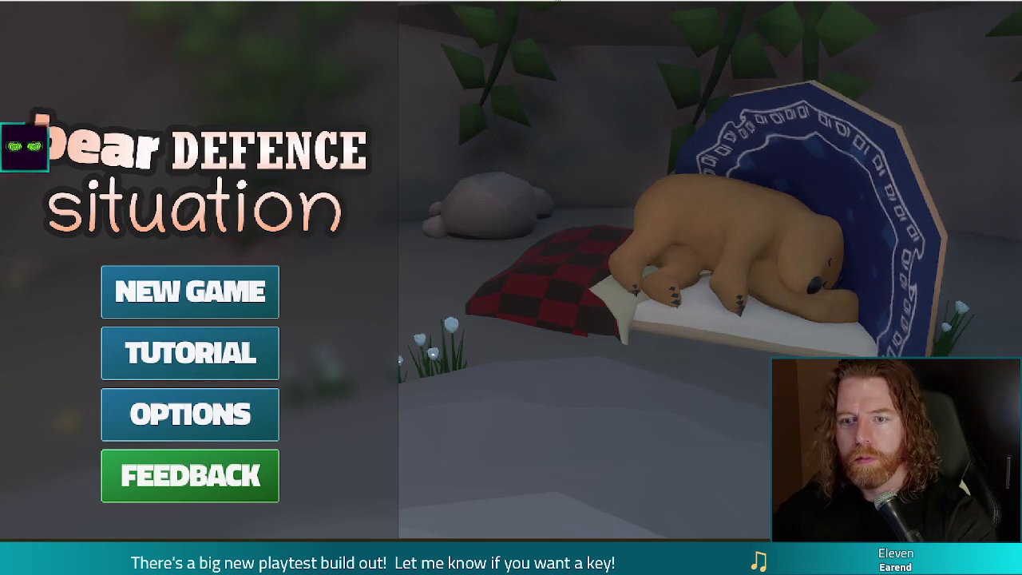
key("F11")
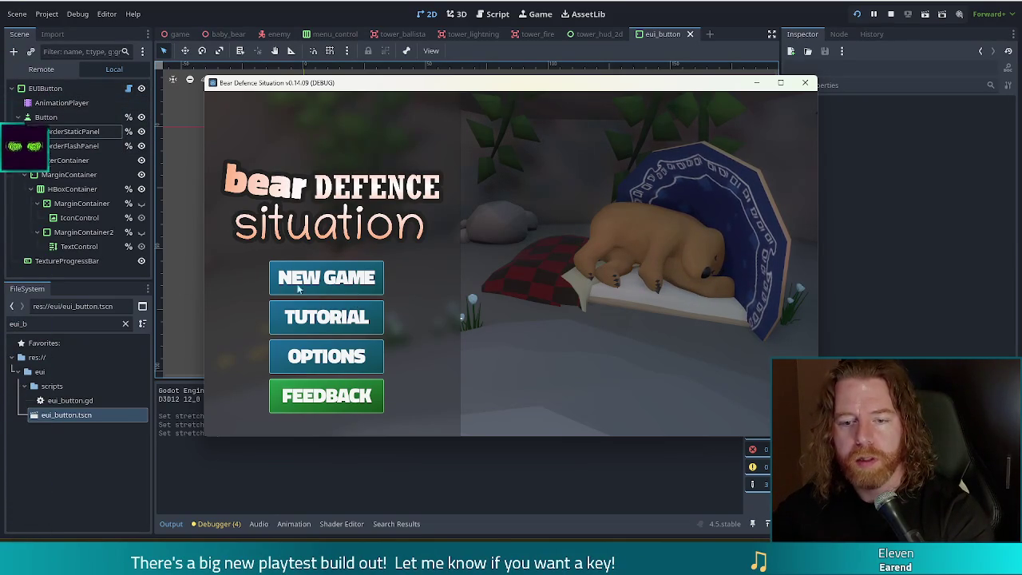
left_click(132, 266)
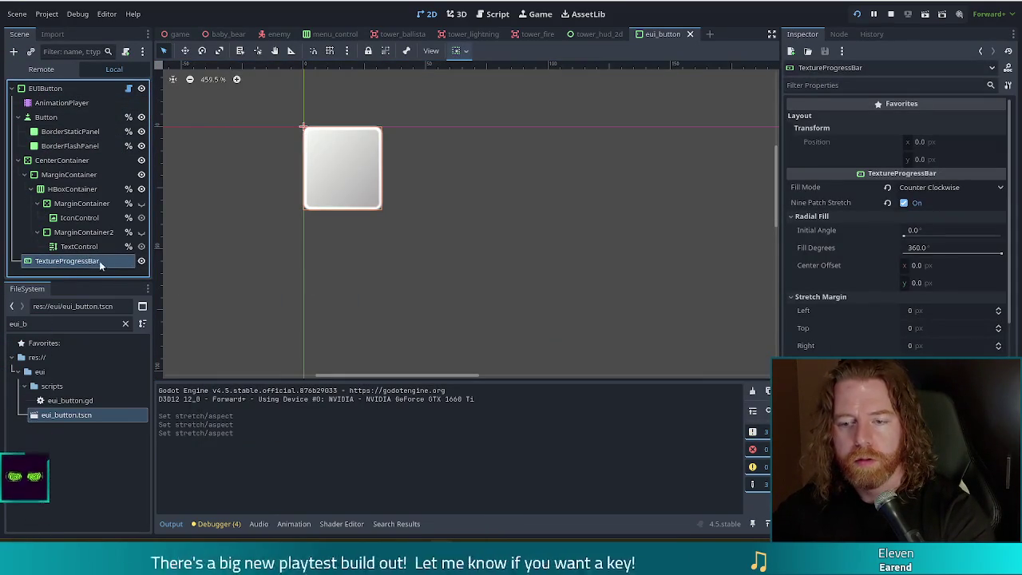
left_click(141, 261)
- Start a new game in Level 1 and check its scaling maximized and restored
key("alt+Tab")
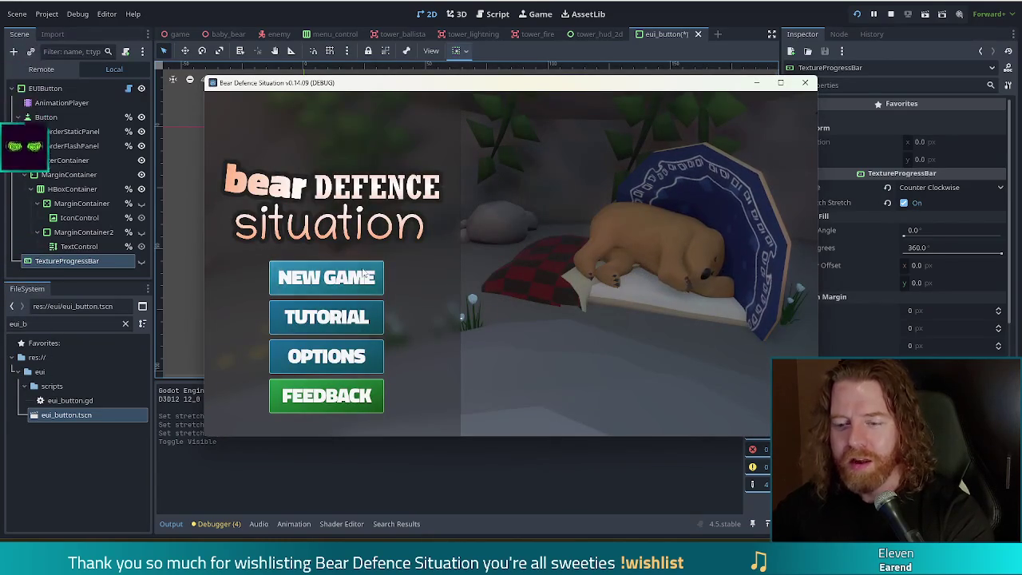
left_click(338, 278)
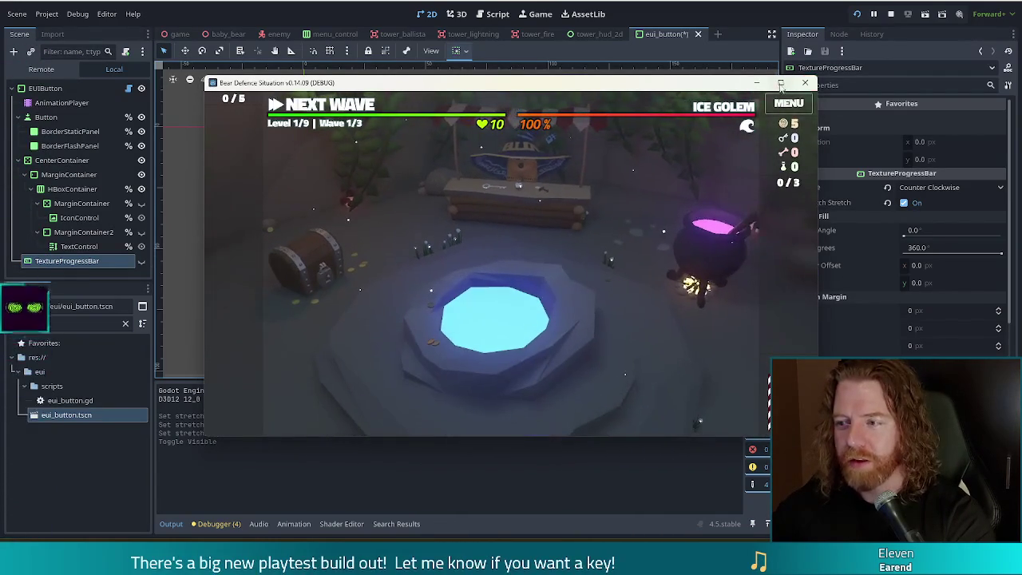
left_click(780, 82)
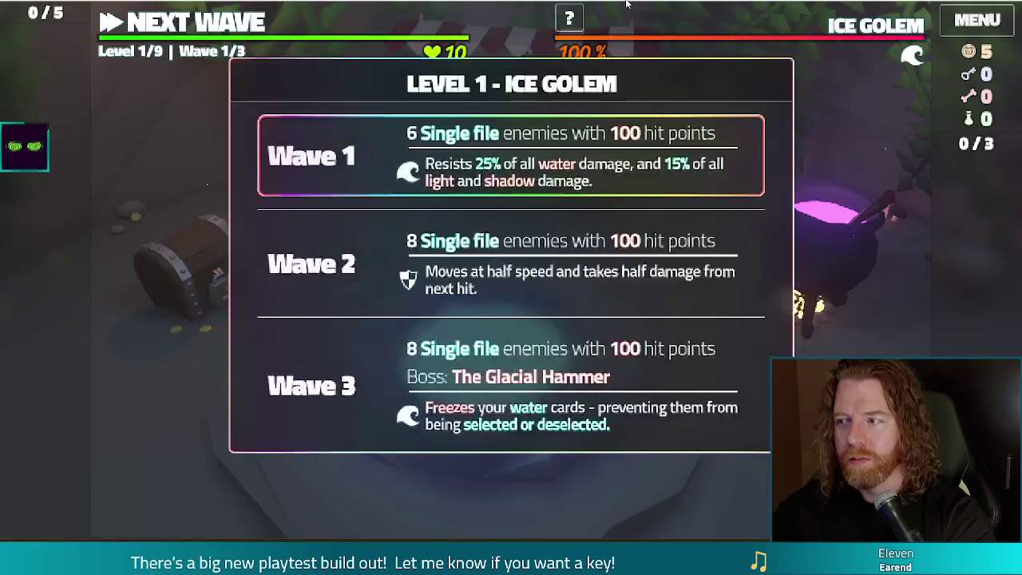
key("super+Down")
left_click(46, 14)
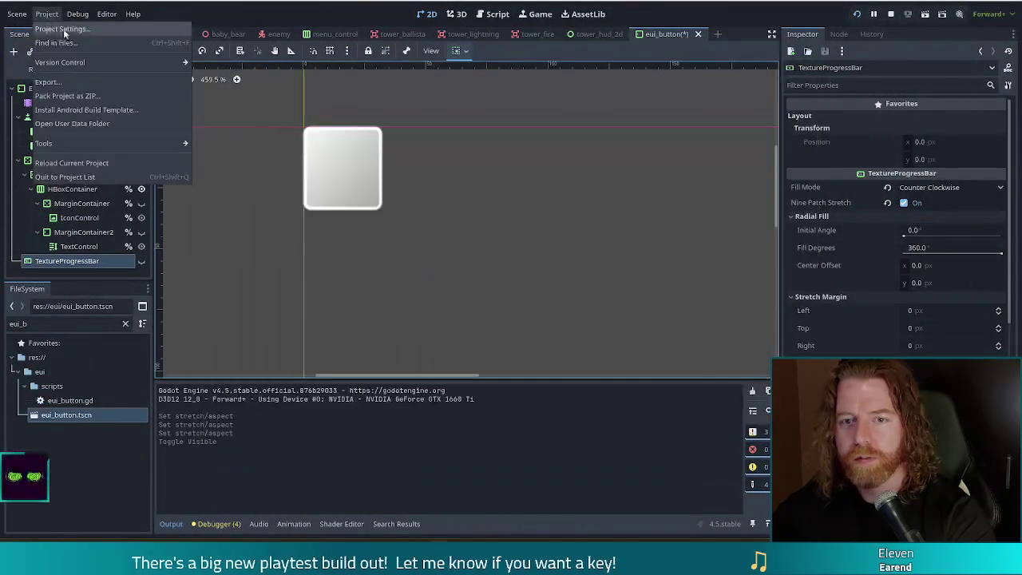
- Set the window stretch mode to disabled and briefly run the game
left_click(74, 25)
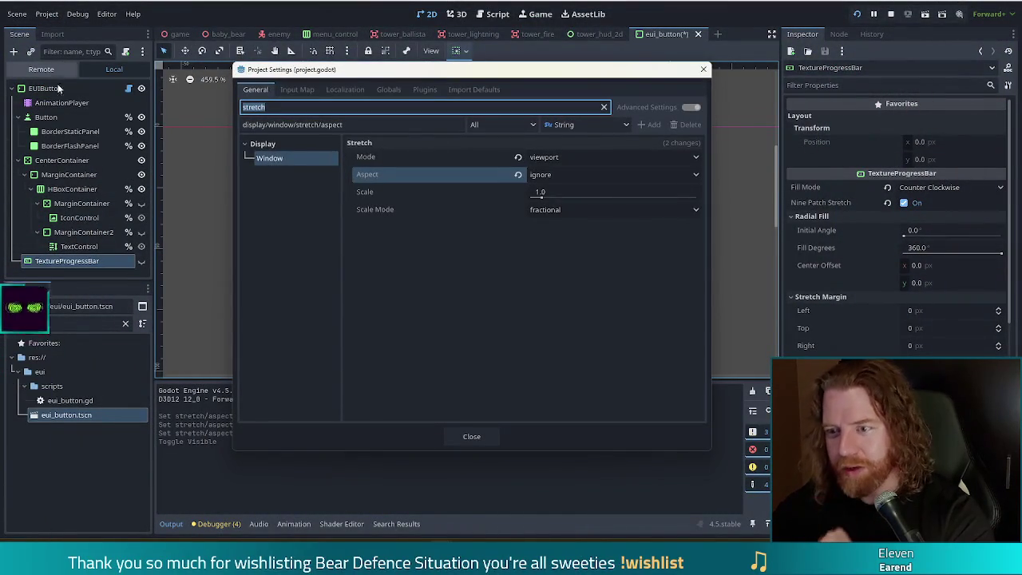
left_click(550, 159)
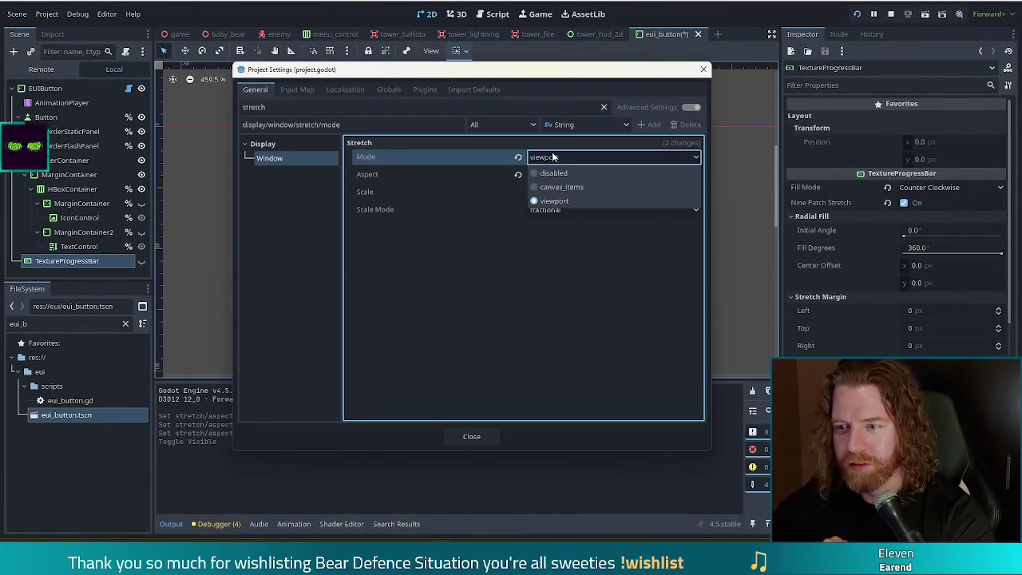
left_click(563, 173)
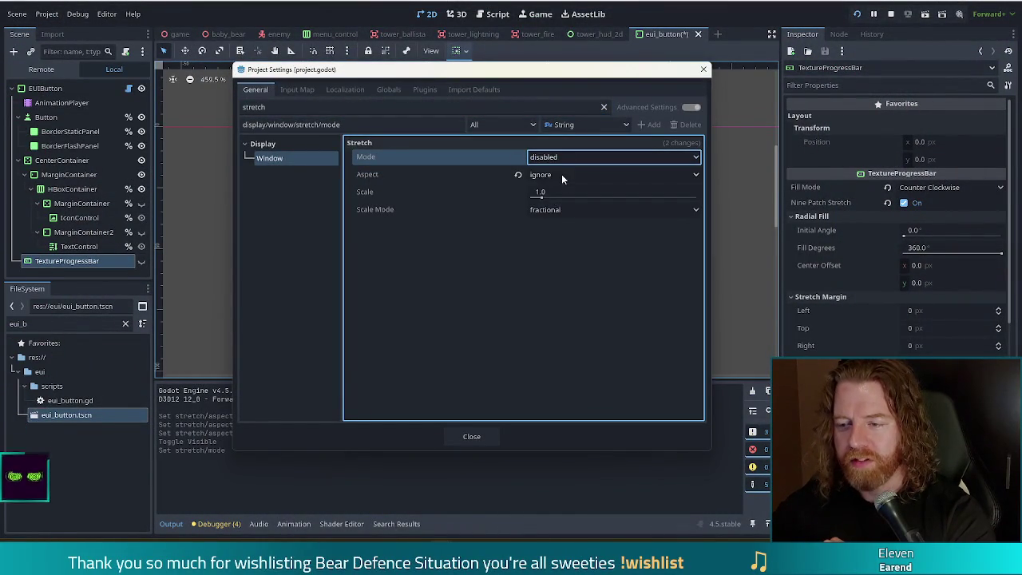
key("F5")
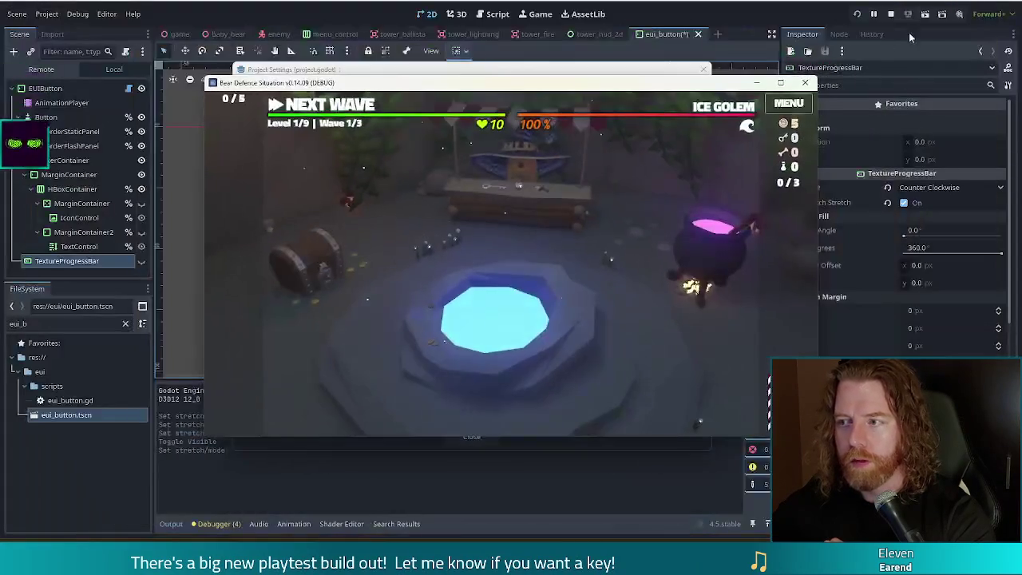
left_click(891, 16)
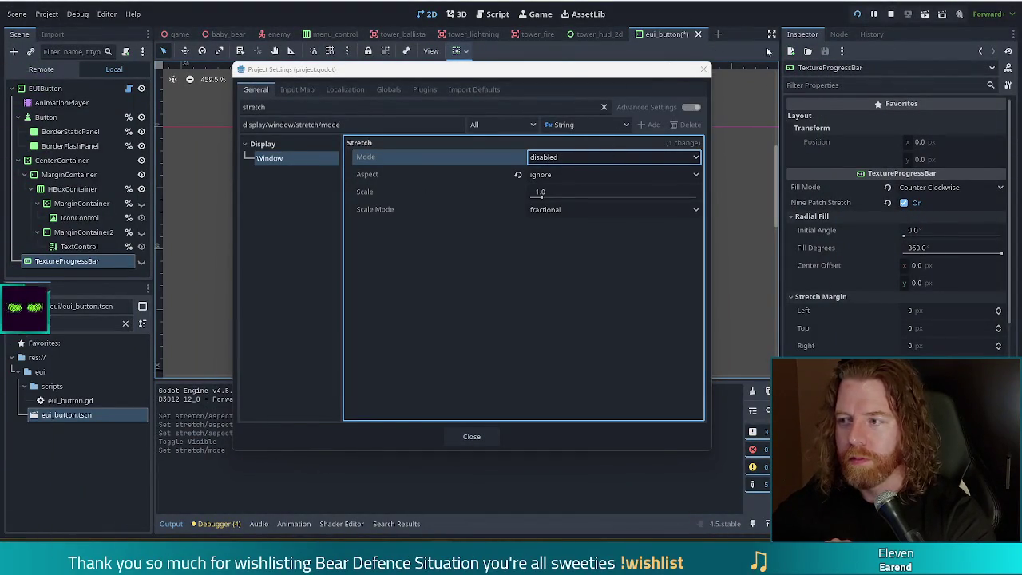
left_click(701, 72)
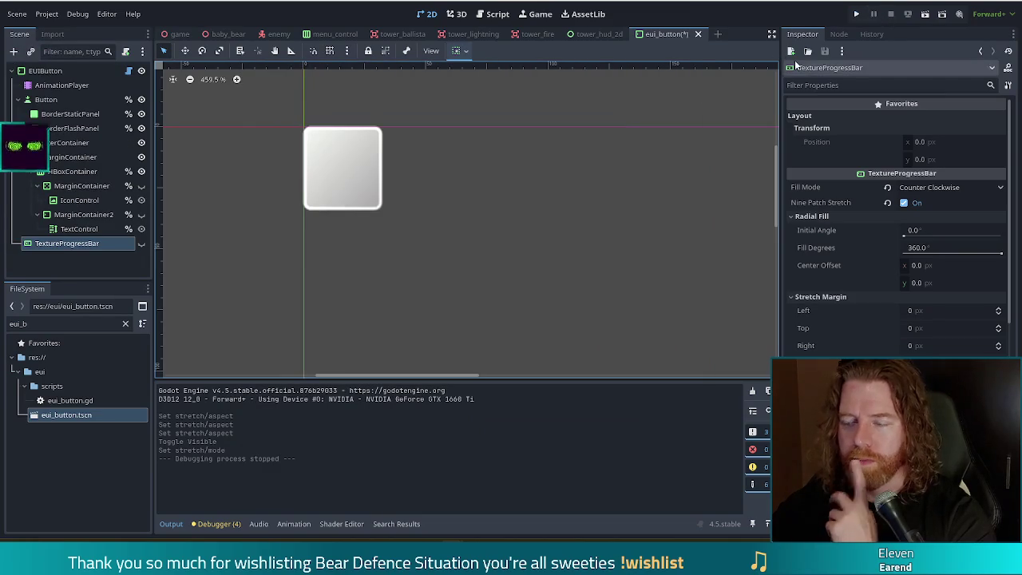
- Run the game and view the unscaled main menu windowed, maximized and restored
left_click(854, 13)
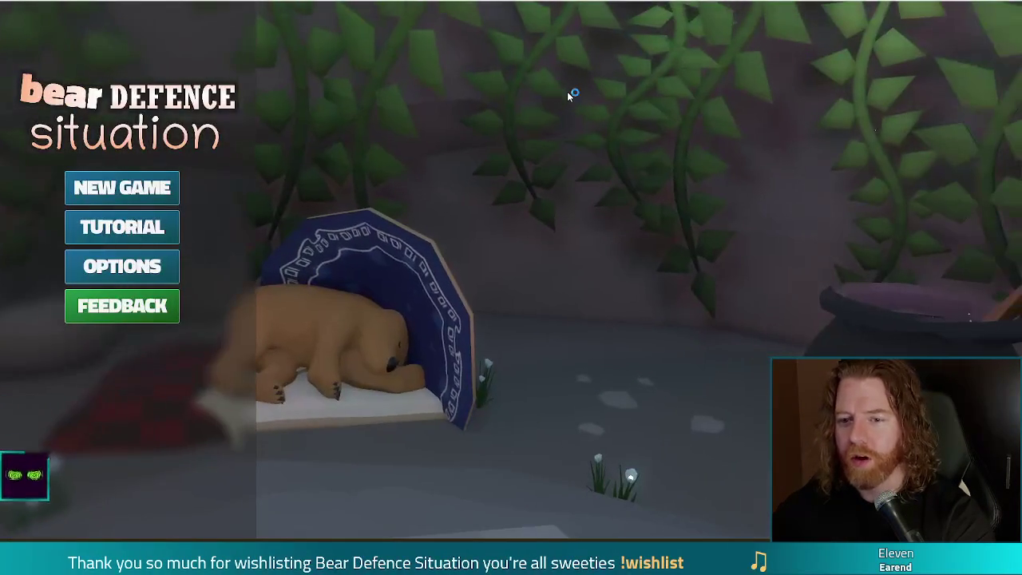
key("F11")
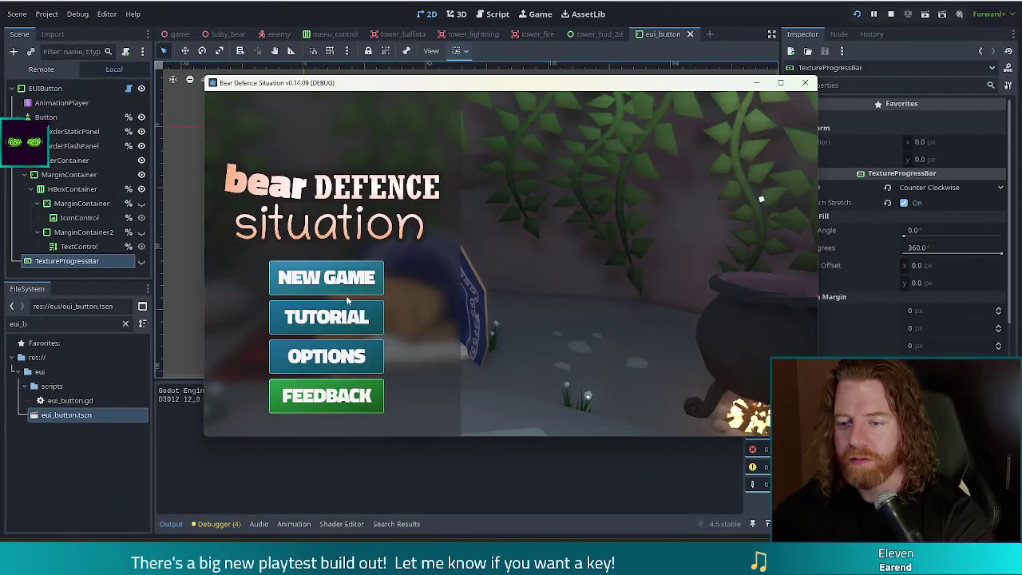
double_click(344, 82)
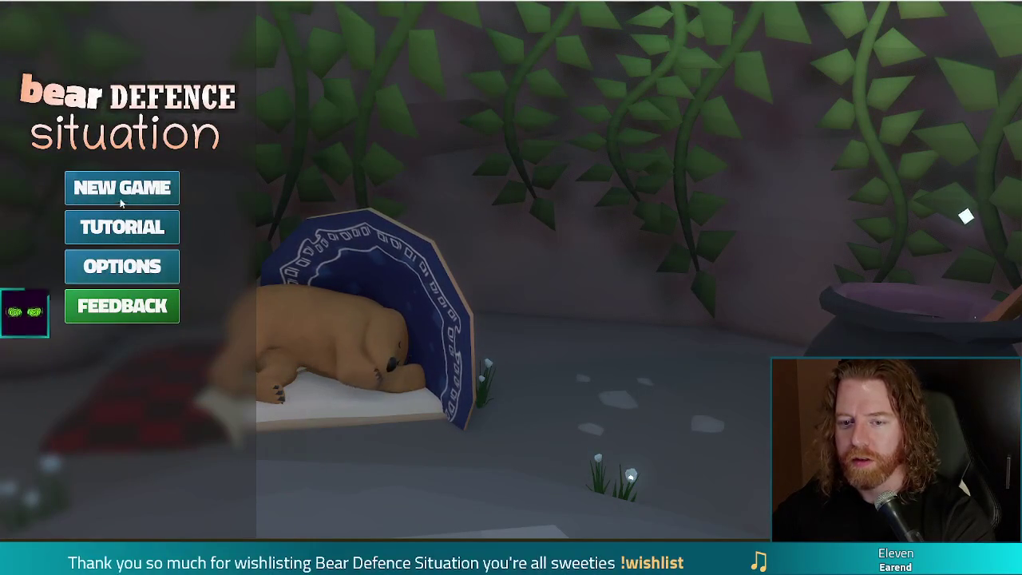
double_click(226, 2)
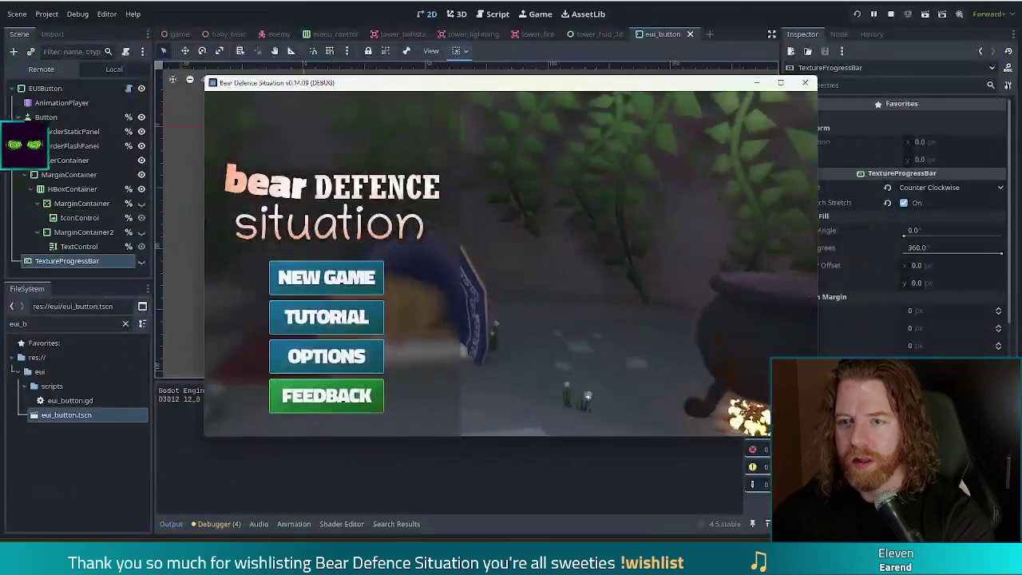
left_click(801, 79)
left_click(47, 14)
left_click(67, 33)
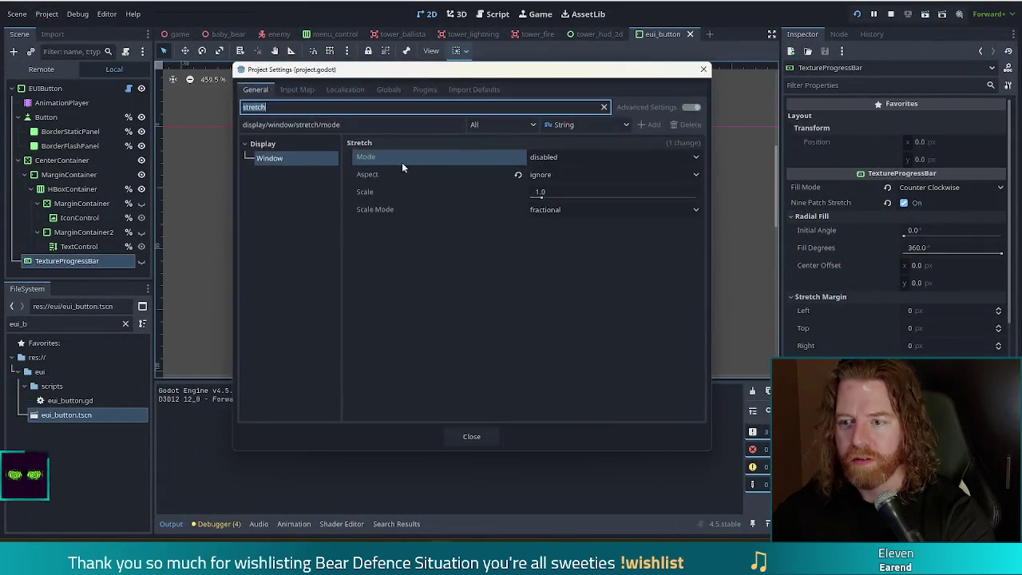
- Set the stretch mode to canvas_items and the stretch aspect to keep_width
left_click(594, 157)
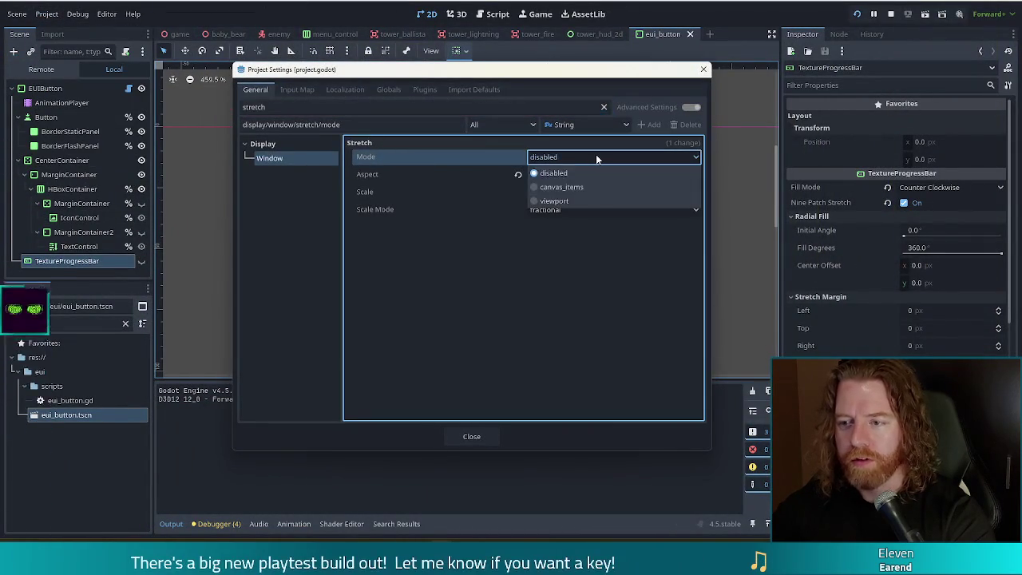
left_click(556, 160)
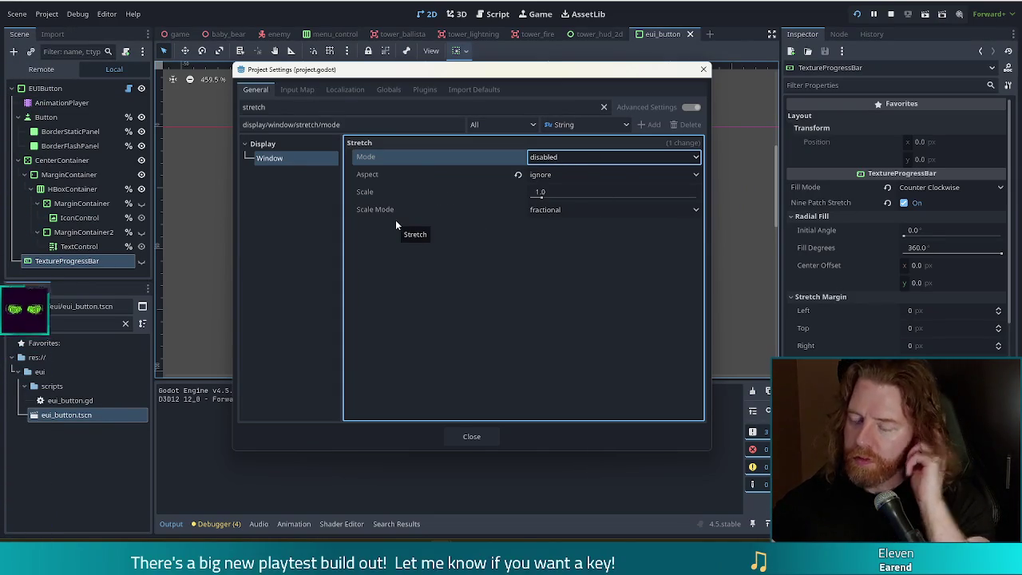
left_click(557, 157)
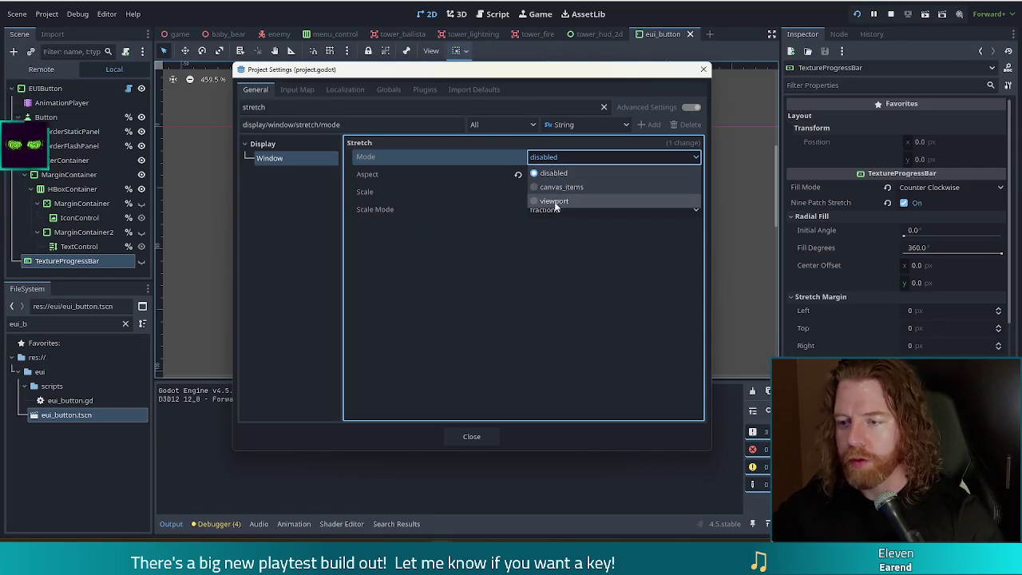
left_click(570, 189)
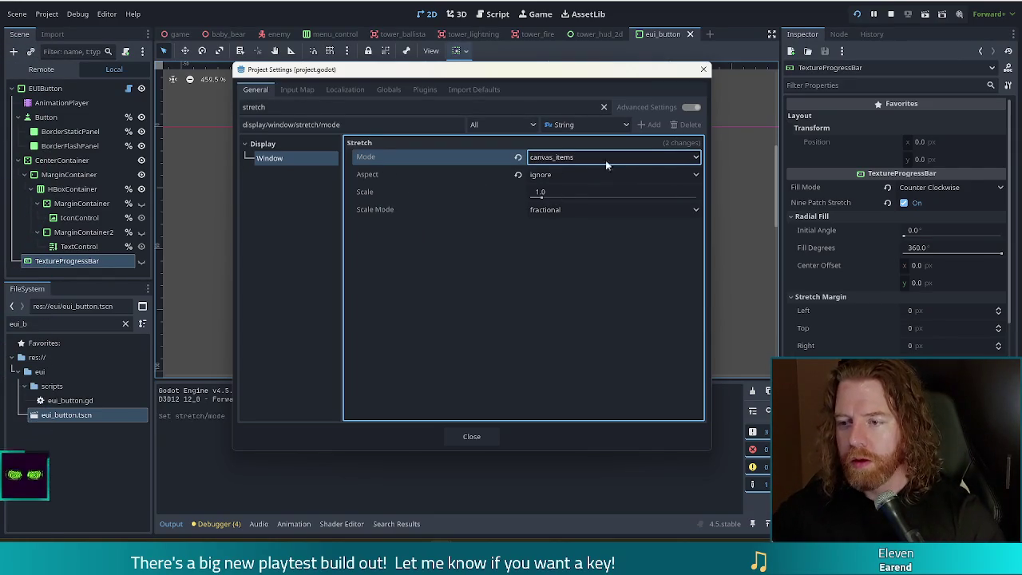
left_click(556, 175)
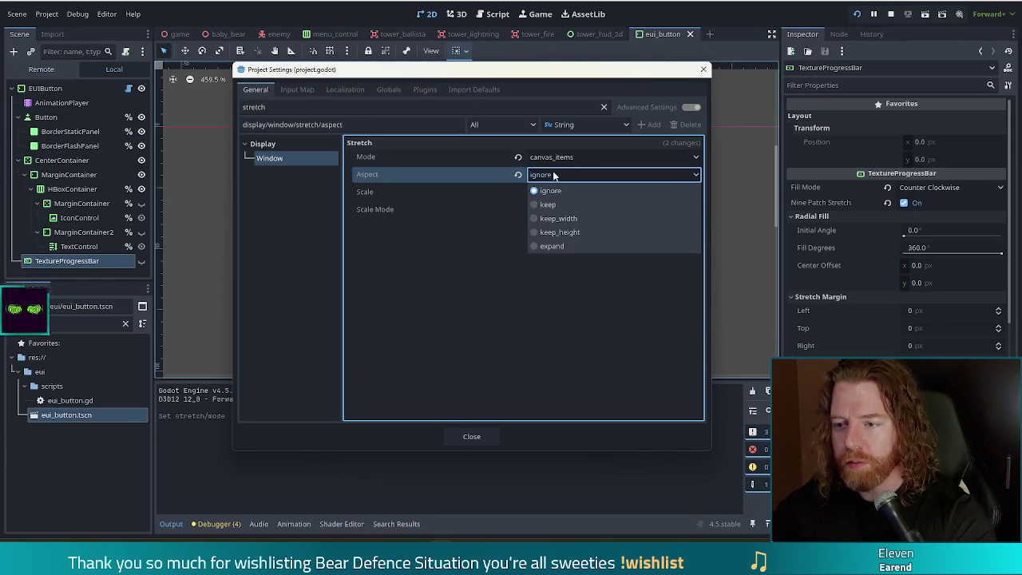
left_click(551, 223)
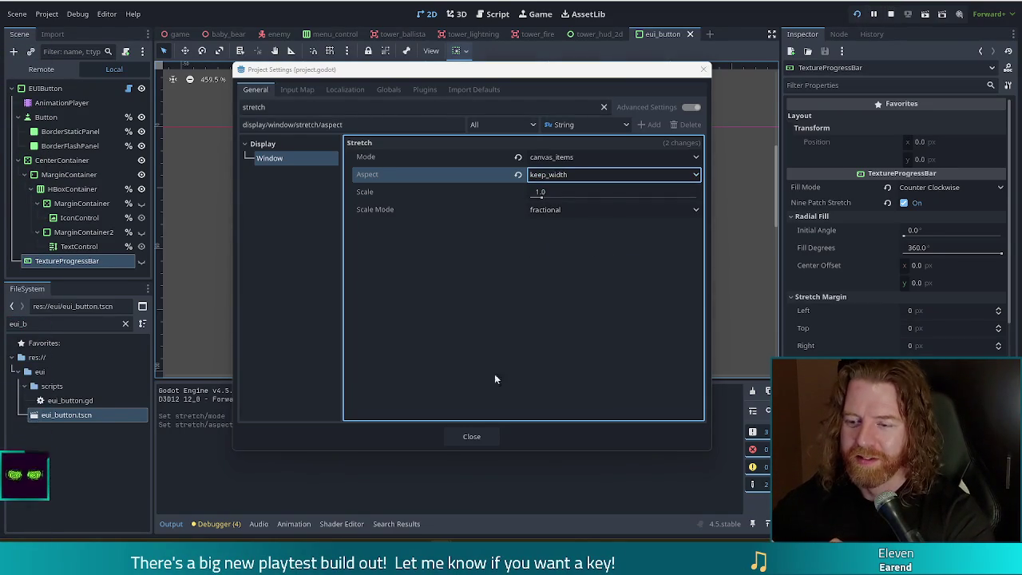
left_click(467, 436)
- Run the game and move and resize its window to test keep_width scaling
left_click(859, 16)
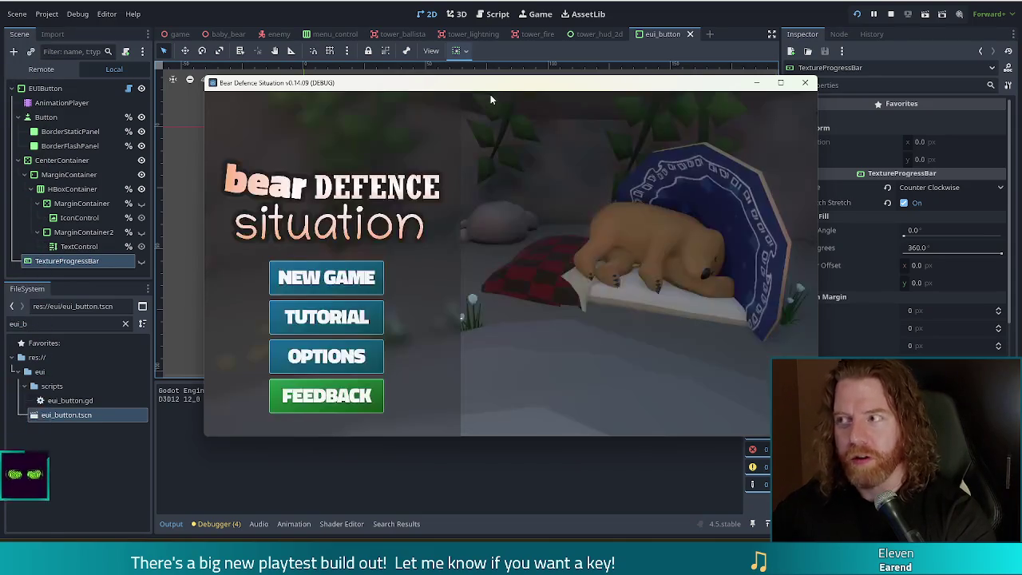
mouse_move(522, 85)
left_mouse_down()
mouse_move(444, 80)
mouse_move(389, 55)
left_mouse_up()
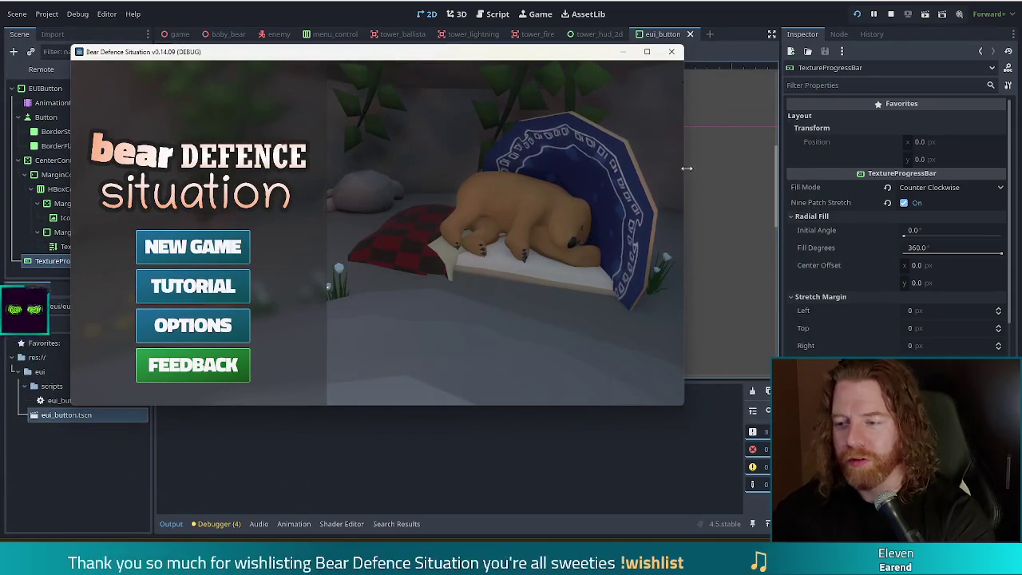
mouse_move(686, 167)
left_mouse_down()
mouse_move(1016, 183)
mouse_move(666, 185)
left_mouse_up()
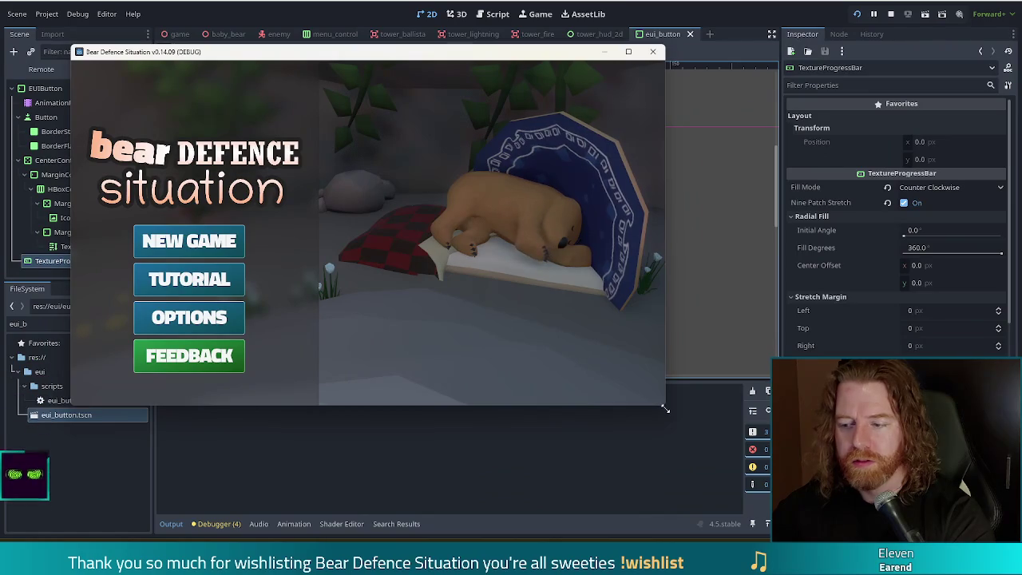
mouse_move(662, 406)
left_mouse_down()
mouse_move(918, 463)
mouse_move(885, 279)
mouse_move(886, 473)
left_mouse_up()
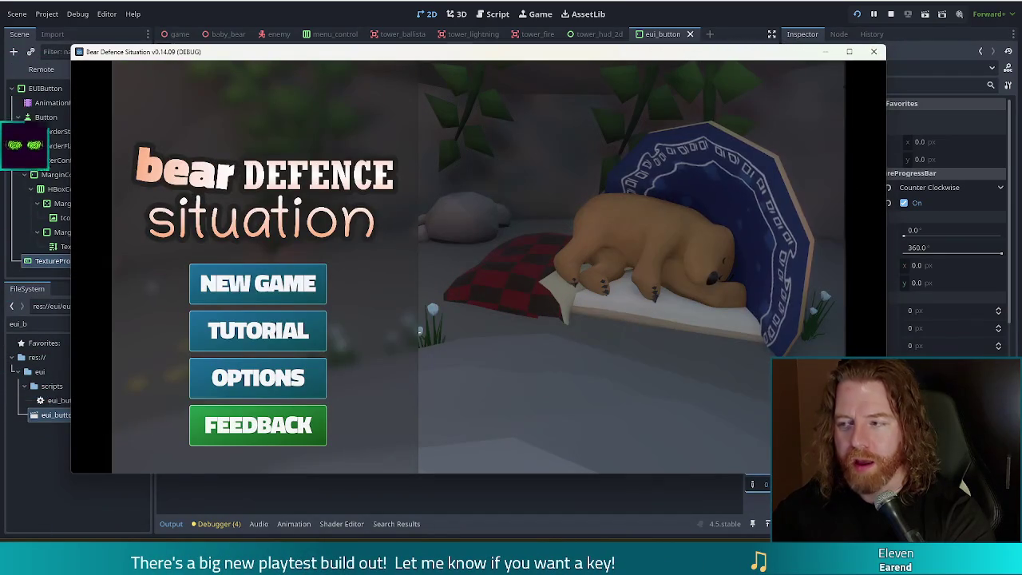
left_click(891, 13)
left_click(47, 13)
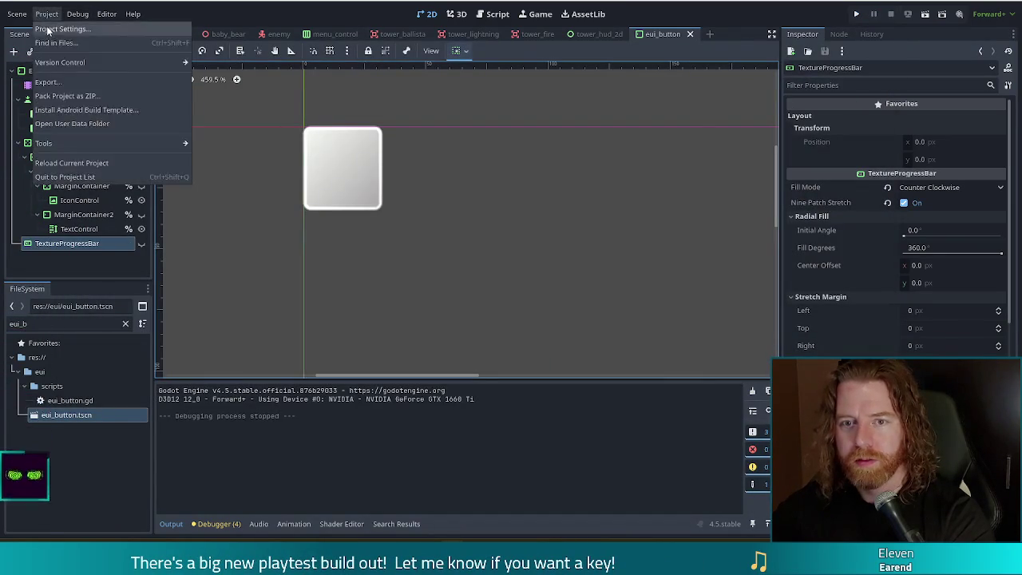
- Set the stretch aspect to keep_height in Project Settings
left_click(71, 29)
left_click(581, 174)
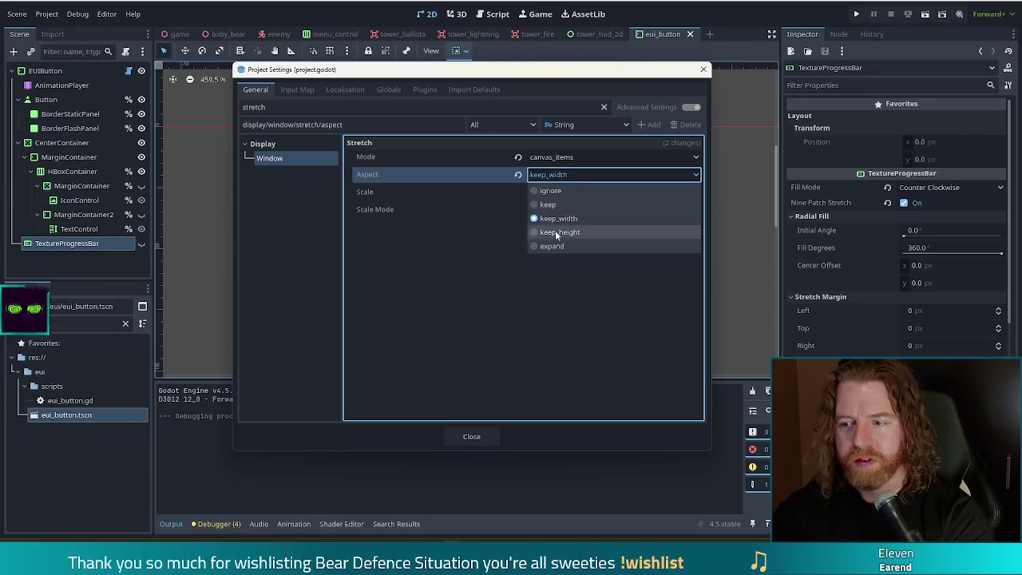
left_click(559, 231)
left_click(471, 436)
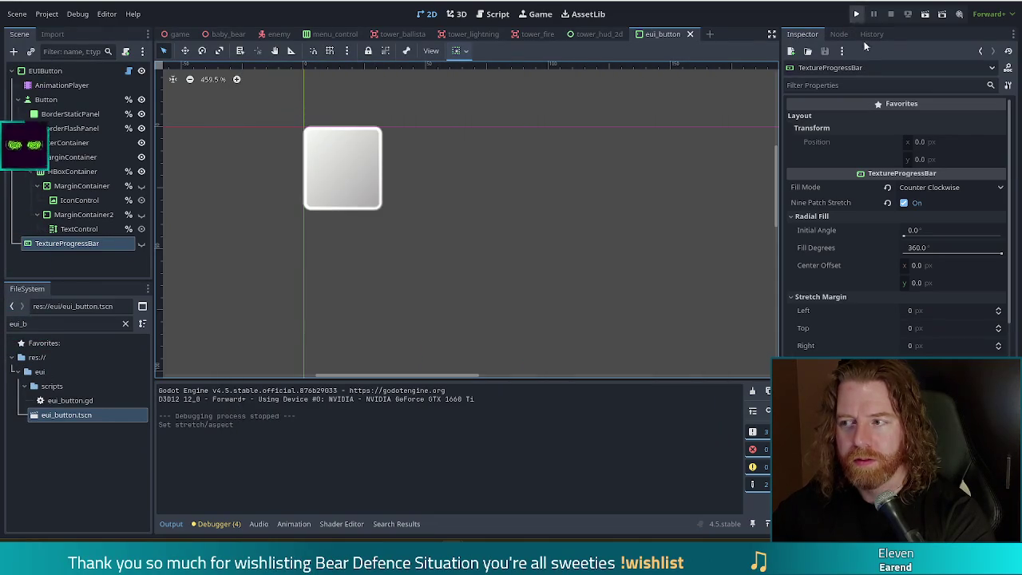
- Run the game and test keep_height by resizing, fullscreening and restoring its window
left_click(855, 14)
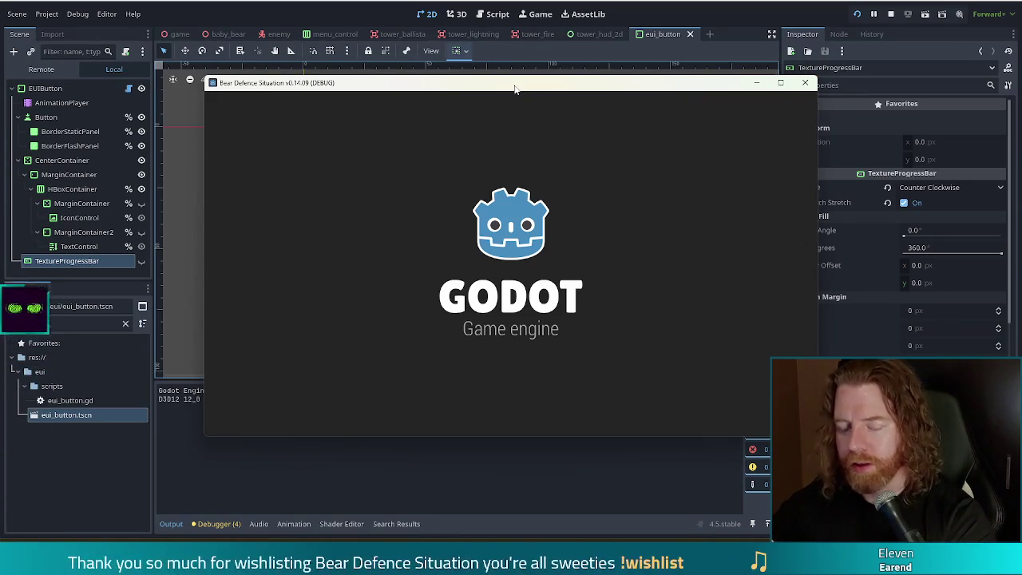
left_click_drag(514, 88, 428, 84)
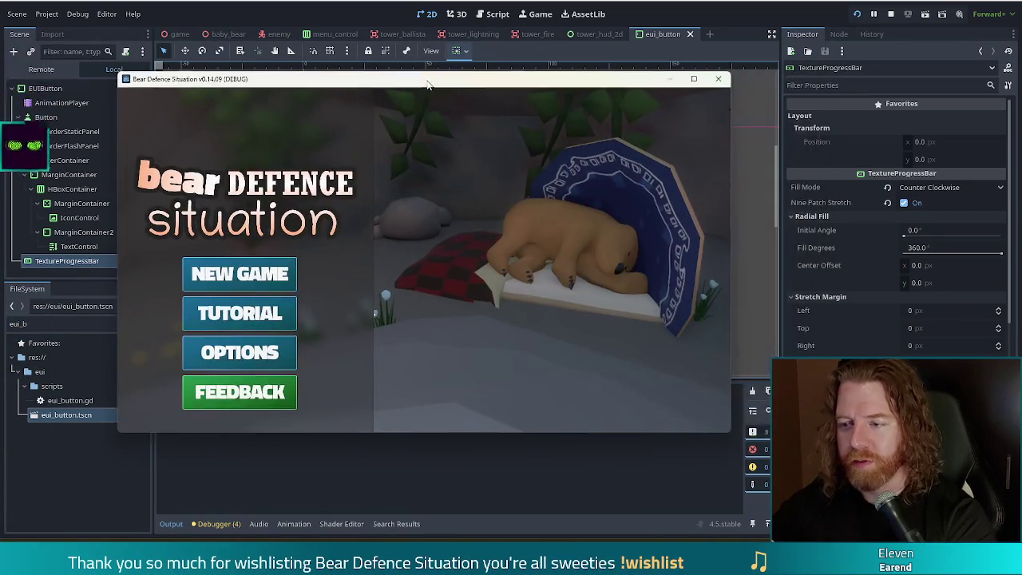
mouse_move(733, 429)
left_mouse_down()
mouse_move(734, 379)
mouse_move(907, 373)
mouse_move(925, 323)
mouse_move(786, 511)
mouse_move(637, 530)
mouse_move(610, 516)
left_mouse_up()
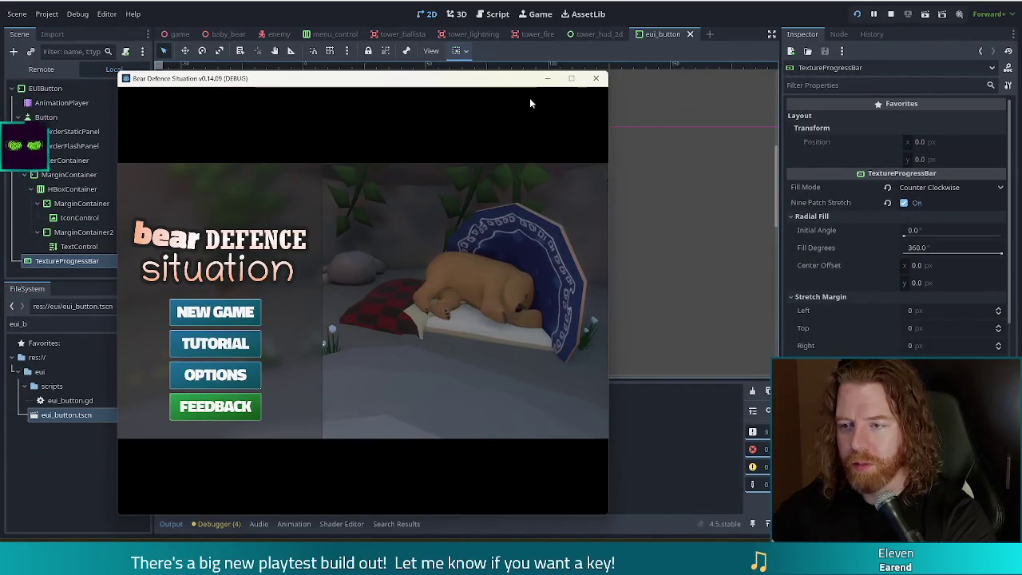
left_click(576, 77)
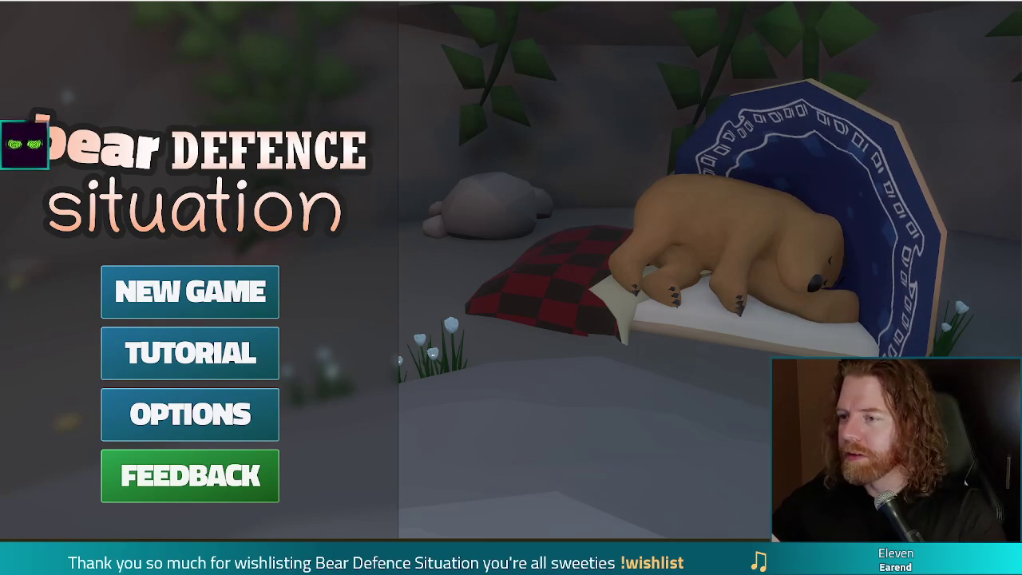
key("F11")
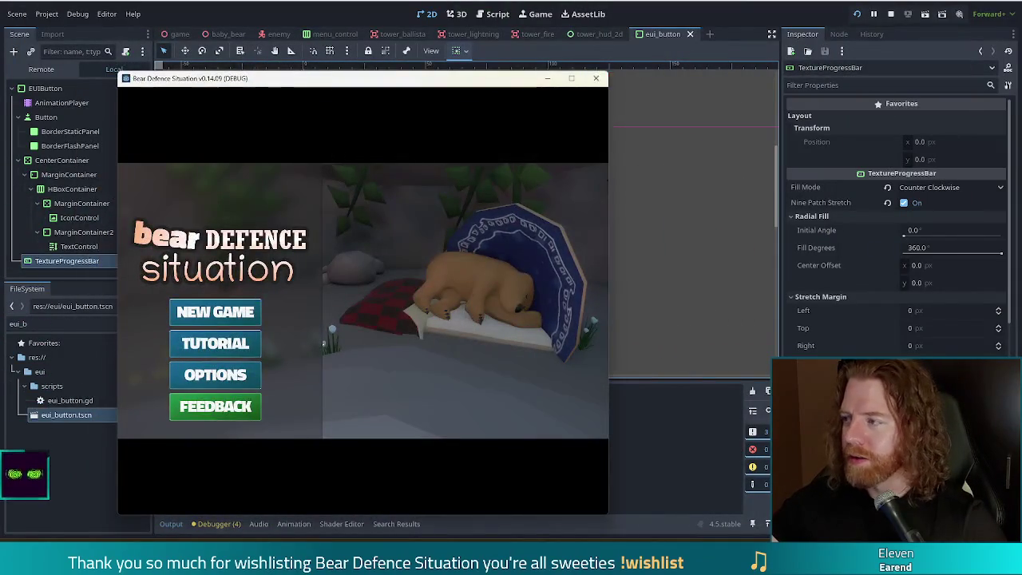
left_click(595, 78)
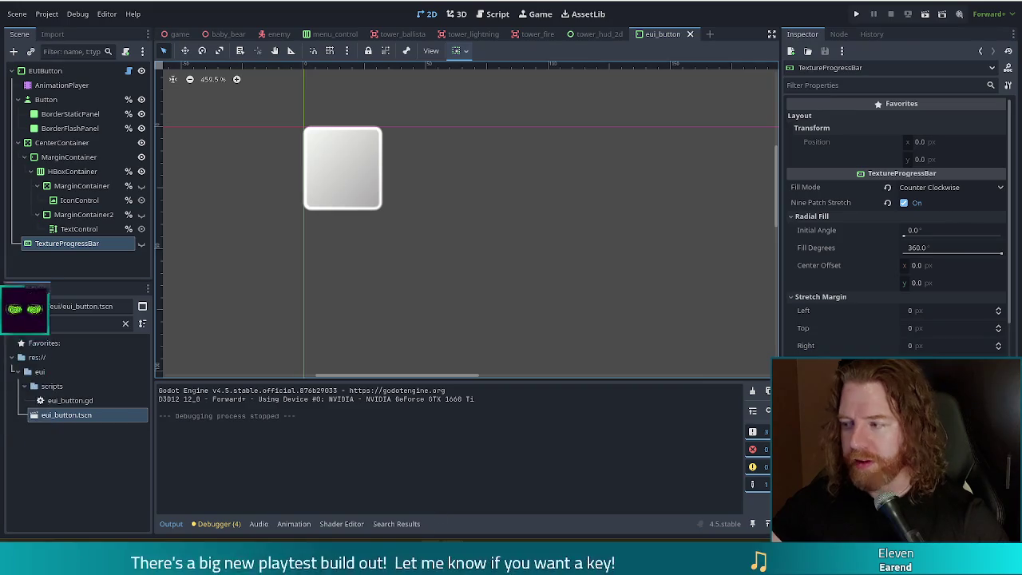
- Switch from Godot to the Inkscape window with the rounded square drawing
key("alt+Tab")
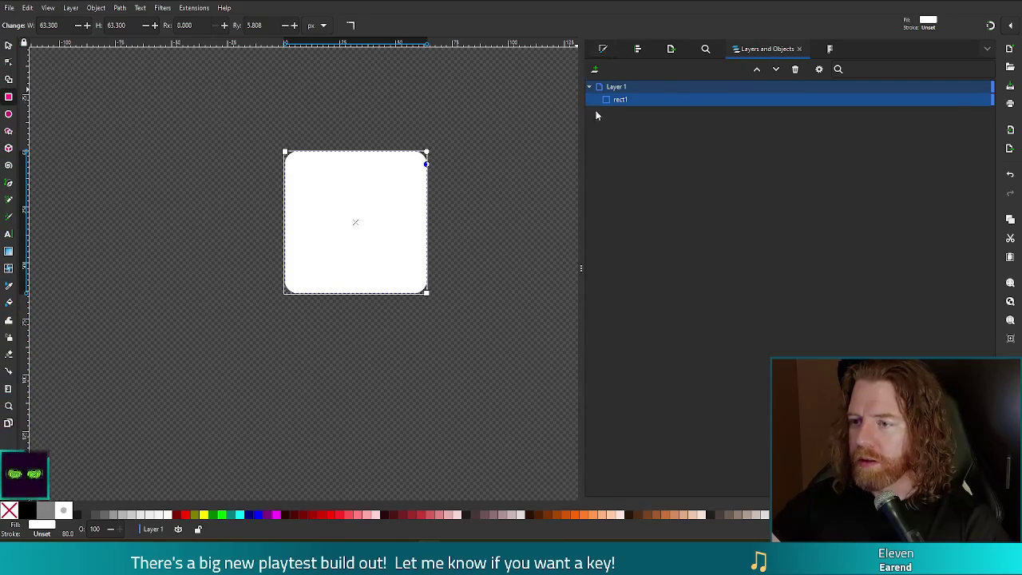
- Remove the rounded square's fill and give it a flat white stroke
left_click(603, 49)
left_click(595, 84)
left_click(653, 69)
left_click(610, 84)
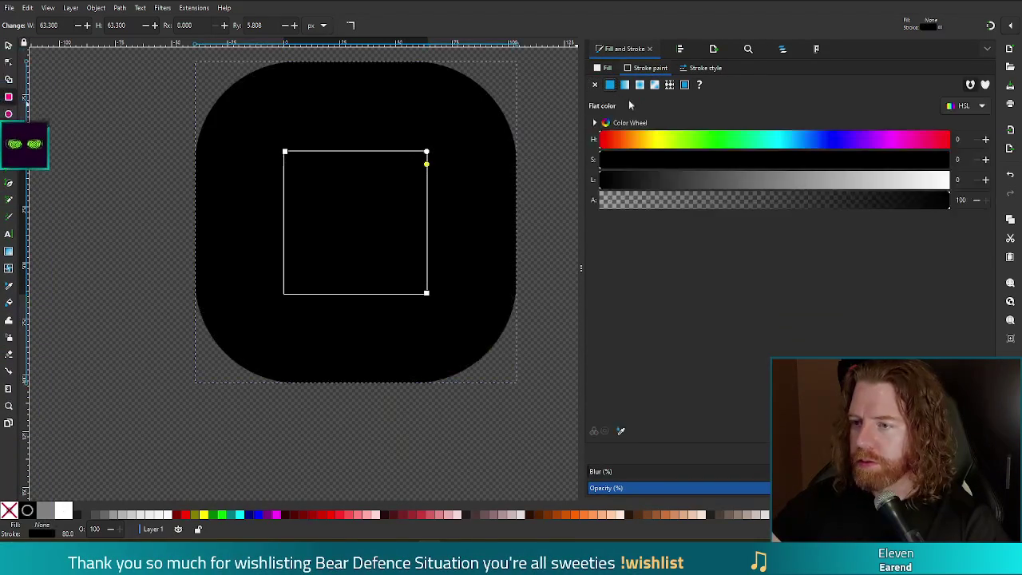
left_click_drag(820, 194, 954, 195)
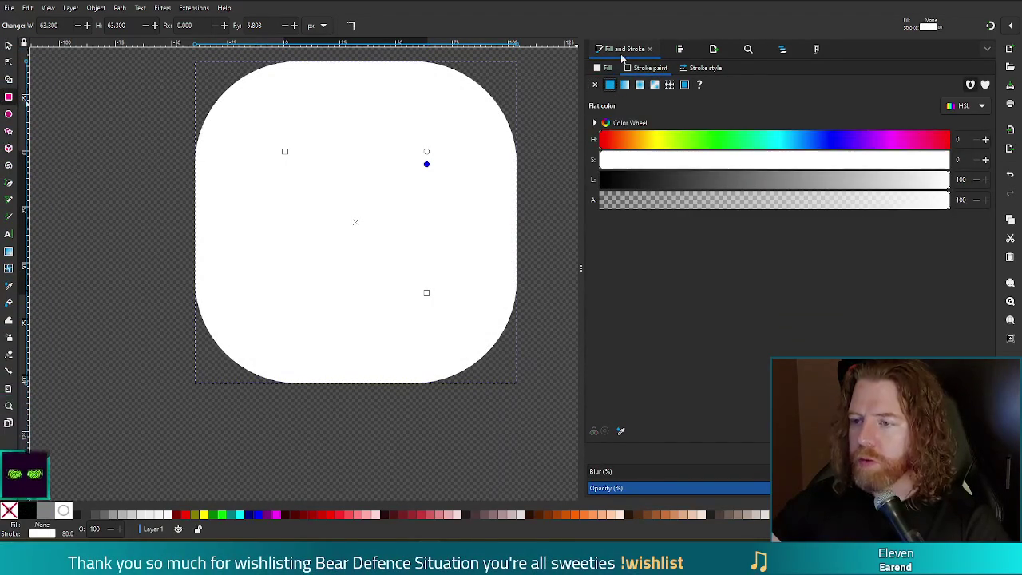
- Set the stroke width to 4 px
left_click(696, 69)
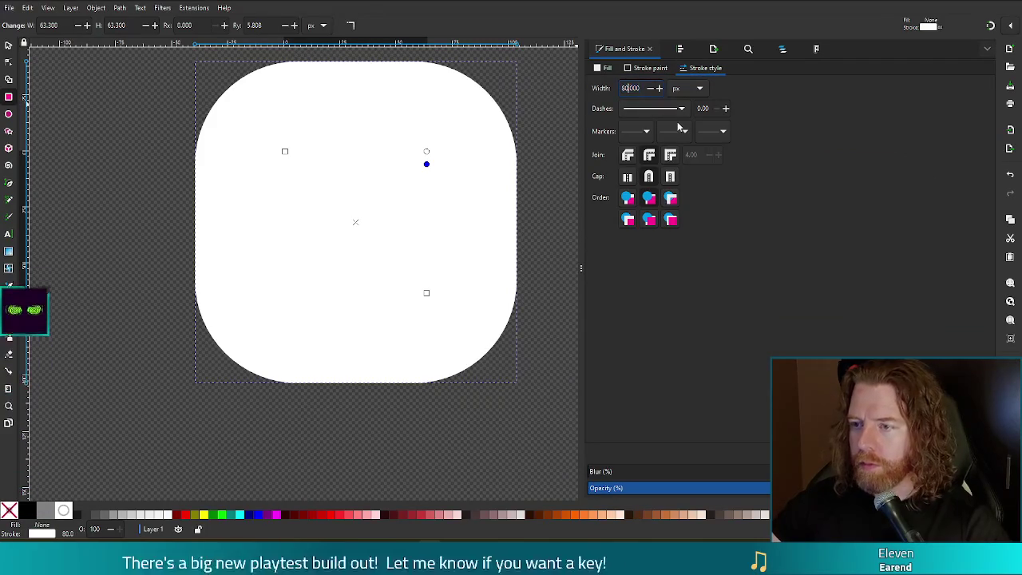
key("BackSpace")
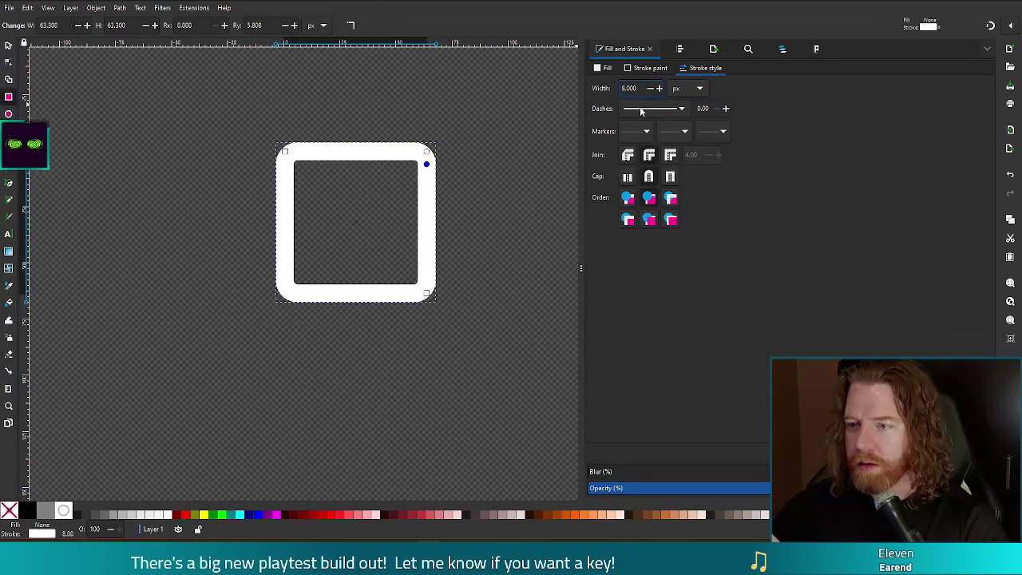
key("BackSpace")
type("4")
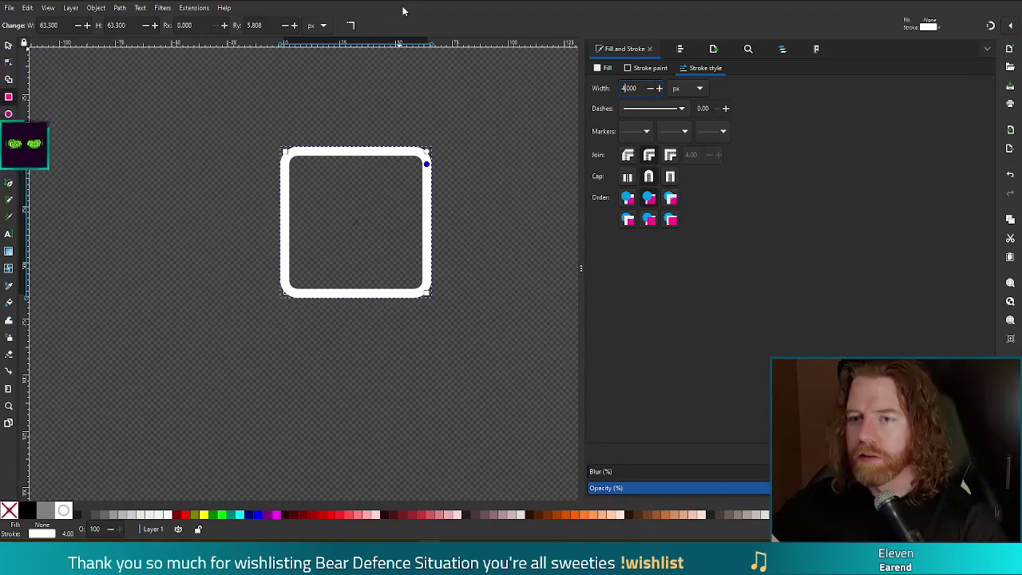
- Save border_rounded_square.svg and return to the Godot editor
key("ctrl+s")
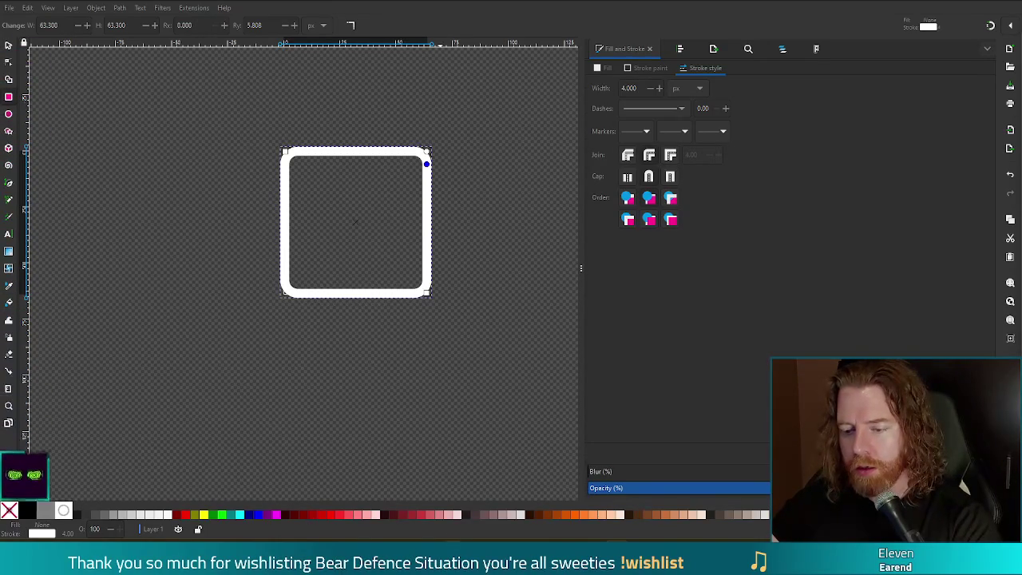
mouse_move(453, 563)
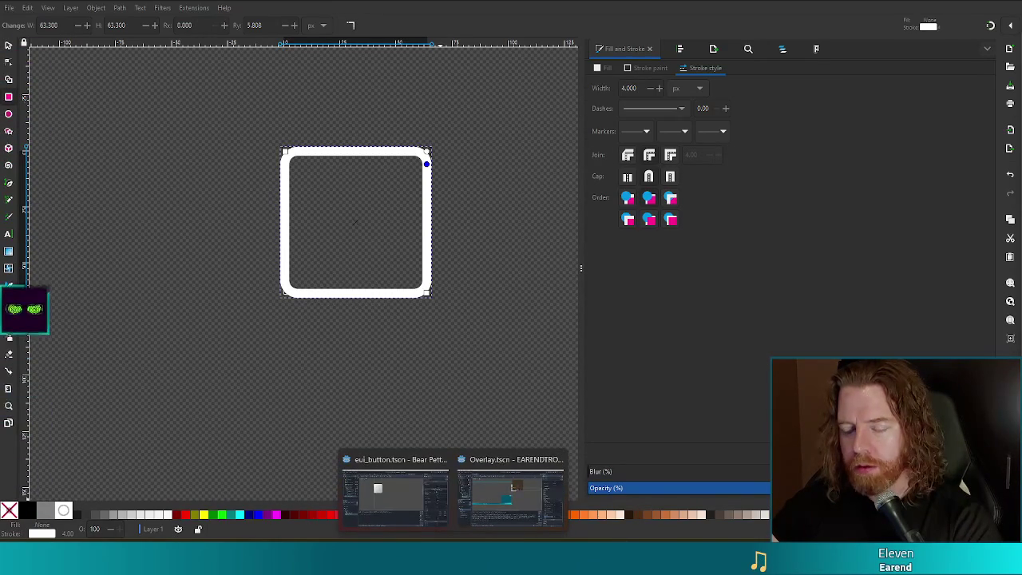
left_click(395, 496)
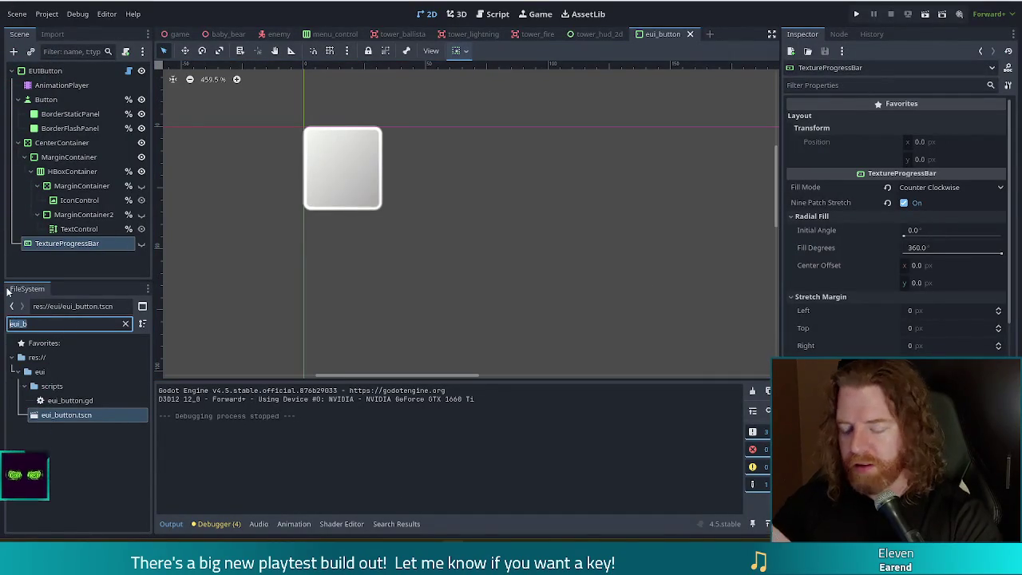
- Filter FileSystem for map_ed, open map_editor.tscn and run it past the debugger error
type("map_ed")
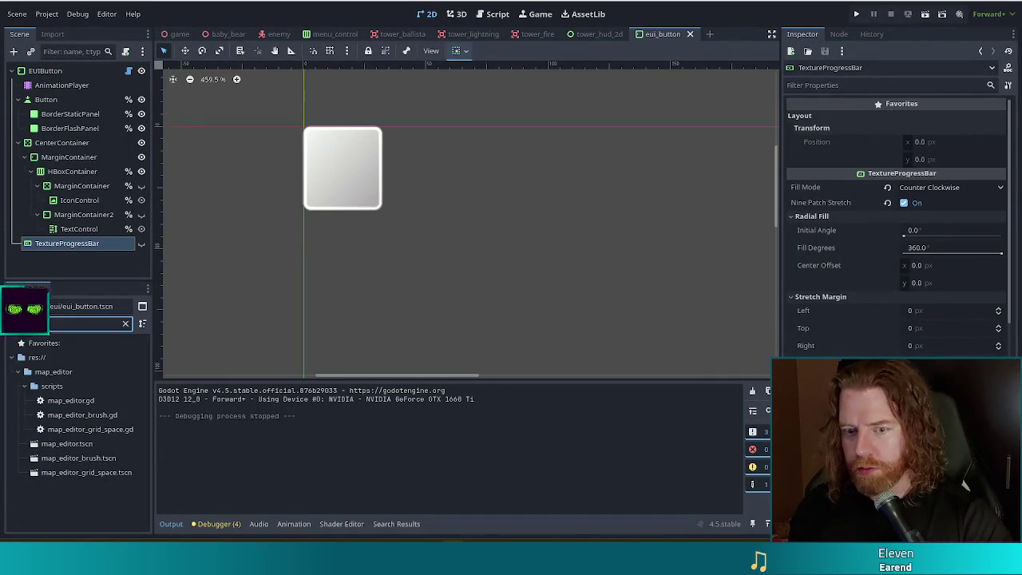
double_click(90, 444)
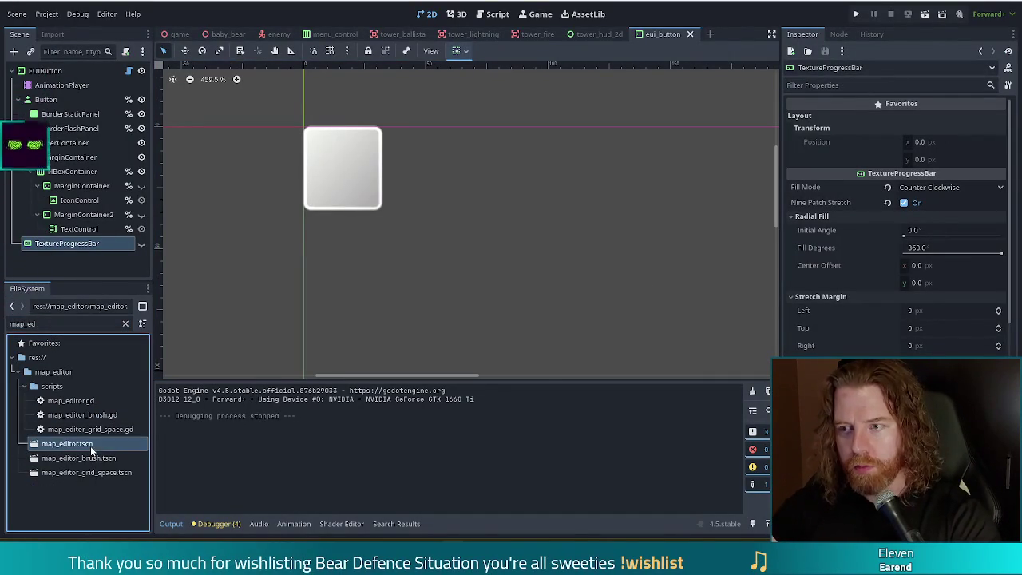
left_click(928, 15)
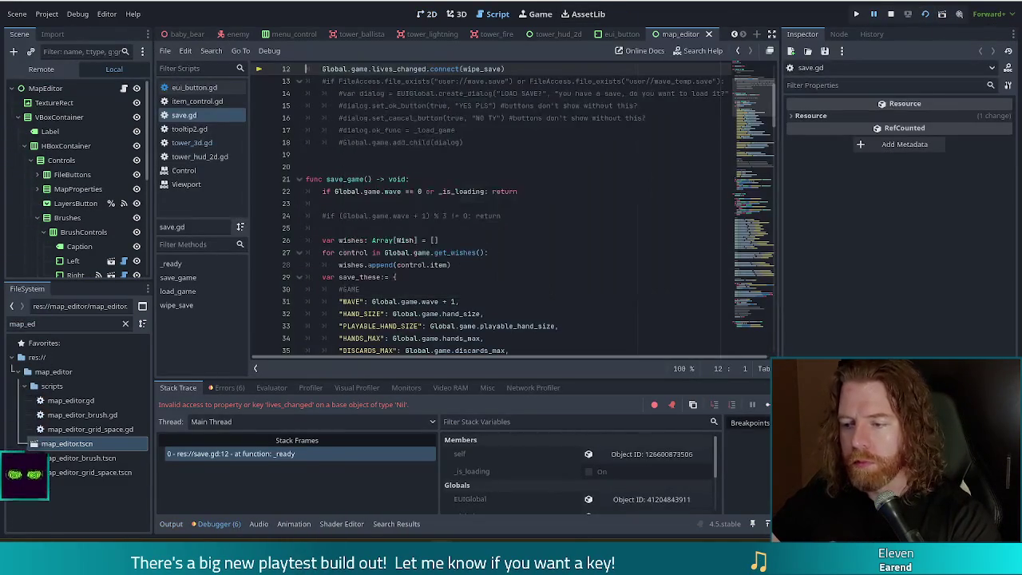
left_click(767, 404)
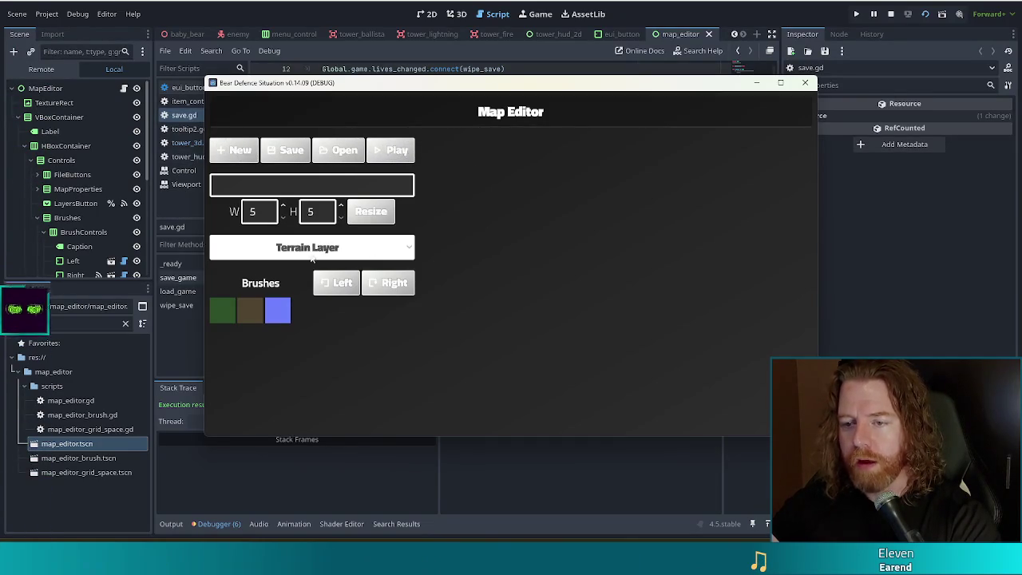
- Load the test map in the Map Editor, resize its window to check scaling, then close the game
mouse_move(479, 83)
left_mouse_down()
mouse_move(393, 12)
mouse_move(349, 42)
left_mouse_up()
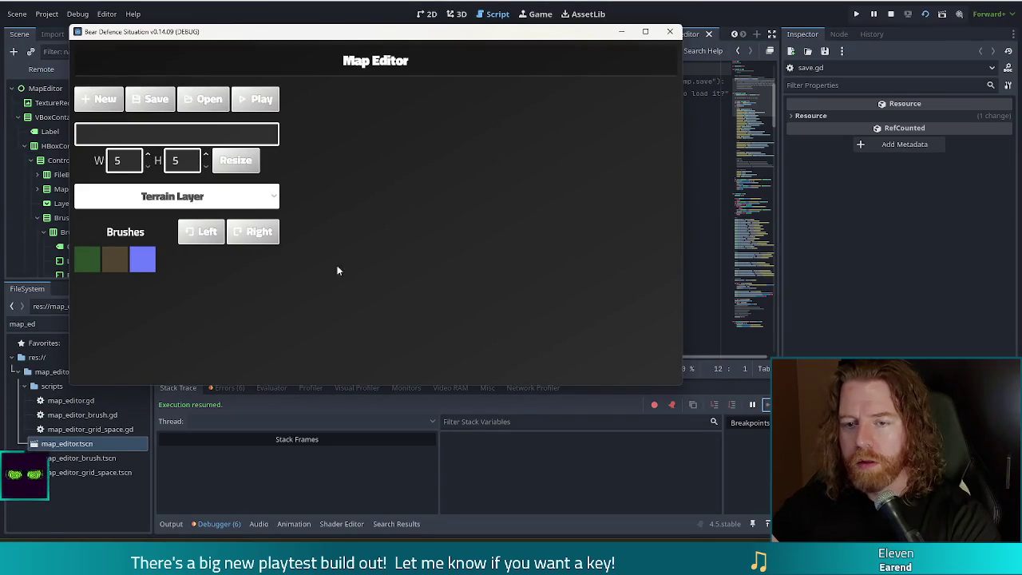
left_click(209, 99)
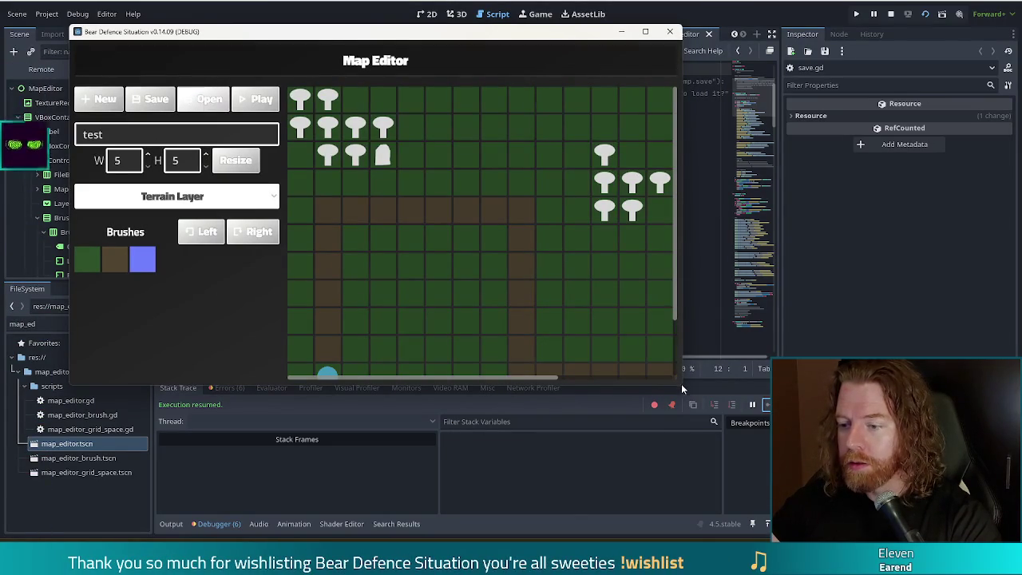
mouse_move(681, 383)
left_mouse_down()
mouse_move(695, 405)
mouse_move(920, 525)
mouse_move(985, 483)
mouse_move(757, 381)
mouse_move(544, 431)
mouse_move(899, 471)
mouse_move(711, 440)
mouse_move(688, 426)
left_mouse_up()
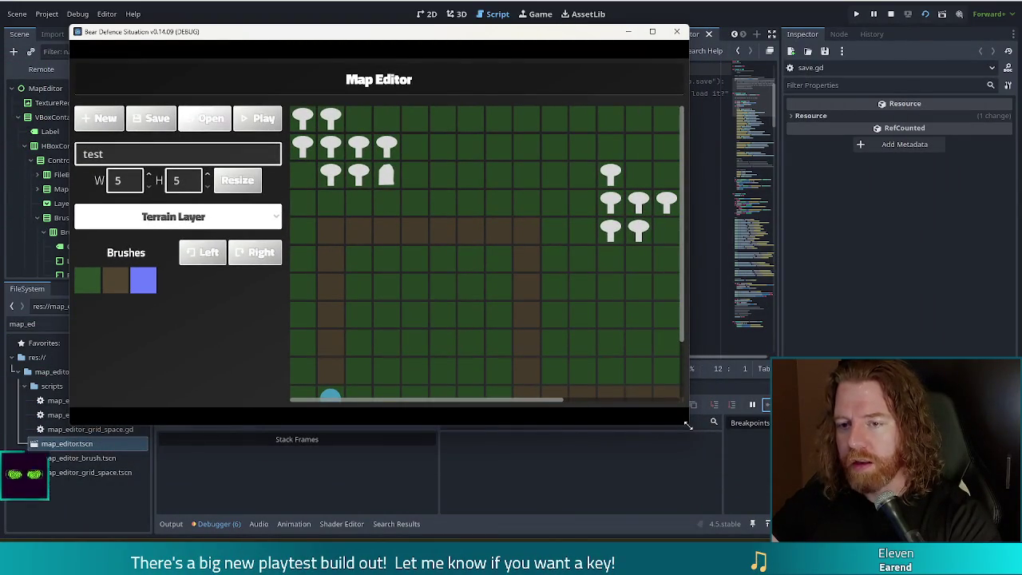
mouse_move(688, 426)
left_mouse_down()
mouse_move(568, 405)
mouse_move(568, 415)
mouse_move(724, 437)
mouse_move(628, 435)
mouse_move(794, 436)
left_mouse_up()
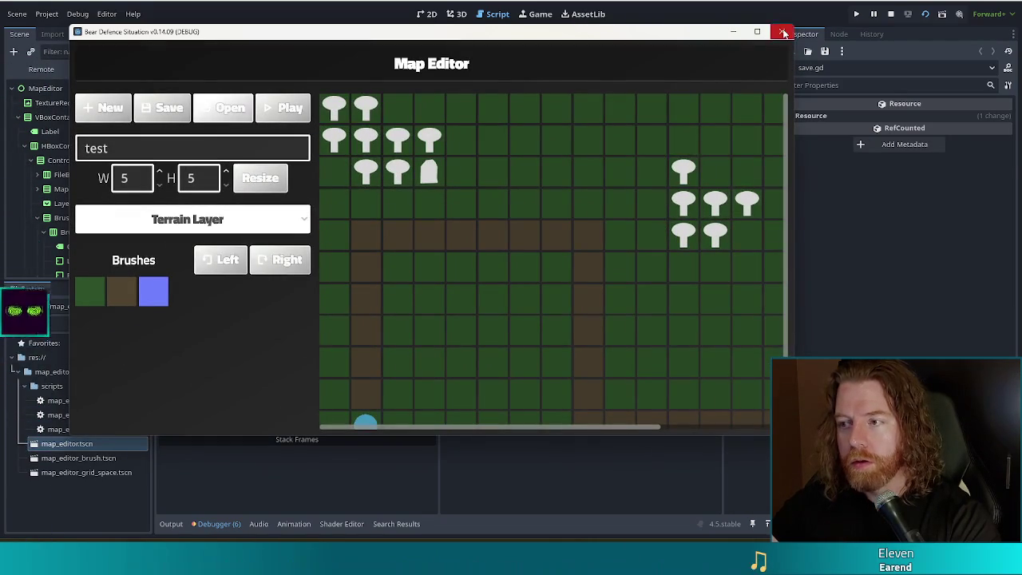
left_click(783, 33)
left_click(46, 13)
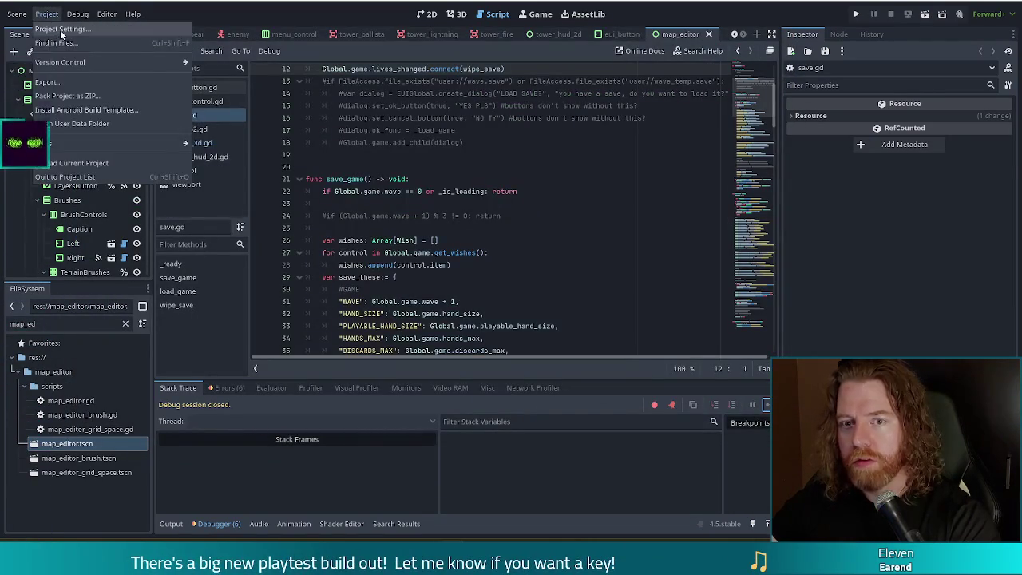
- Set the display/window/stretch Mode to disabled, save, and launch the full game again
left_click(61, 29)
left_click(562, 159)
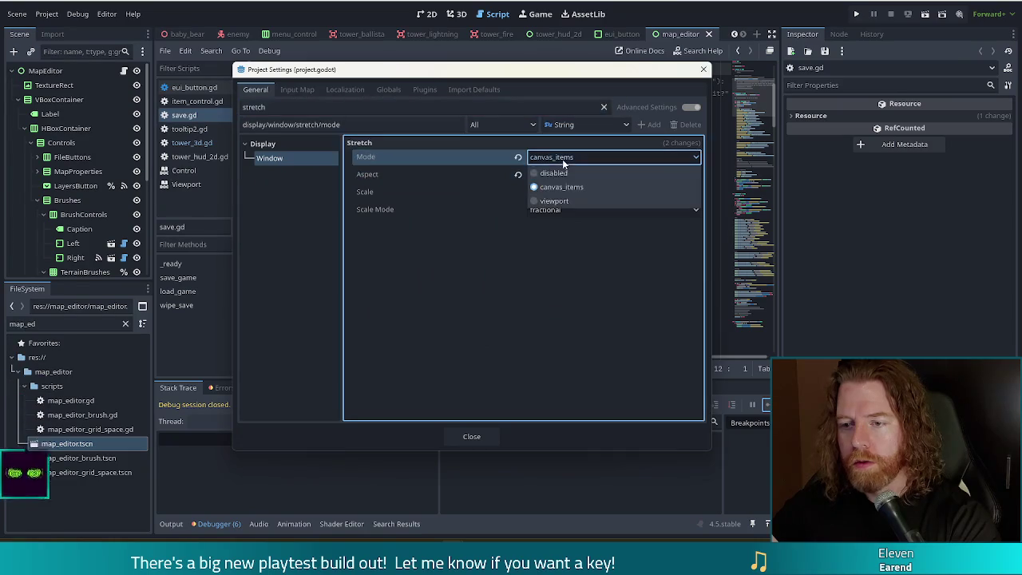
left_click(551, 173)
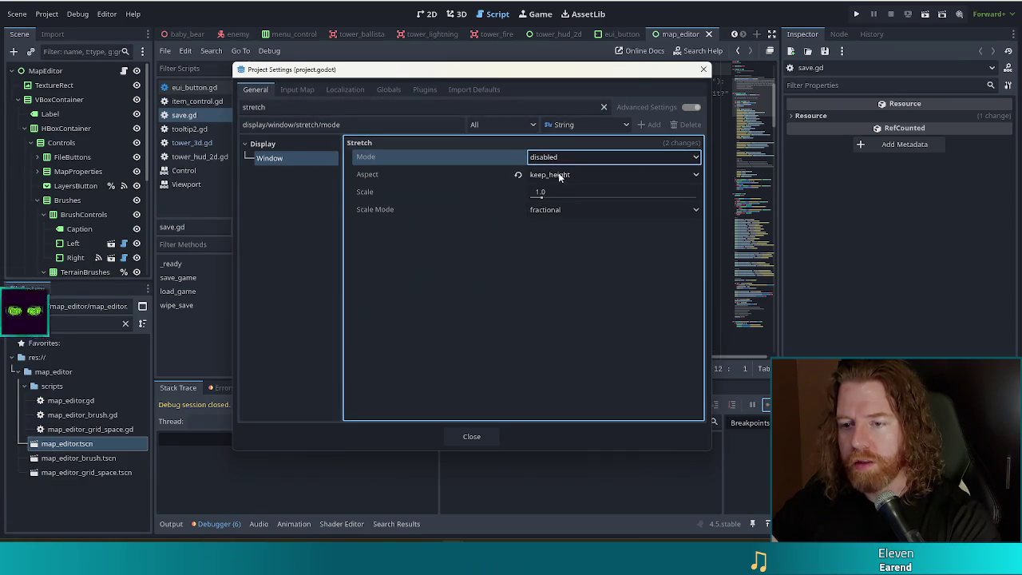
left_click(702, 71)
key("ctrl+s")
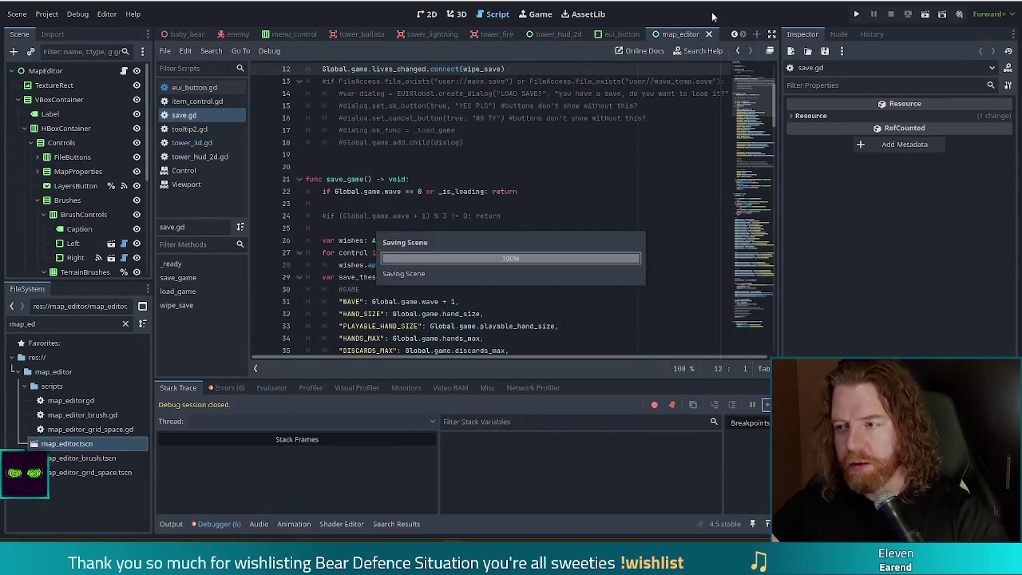
left_click(855, 16)
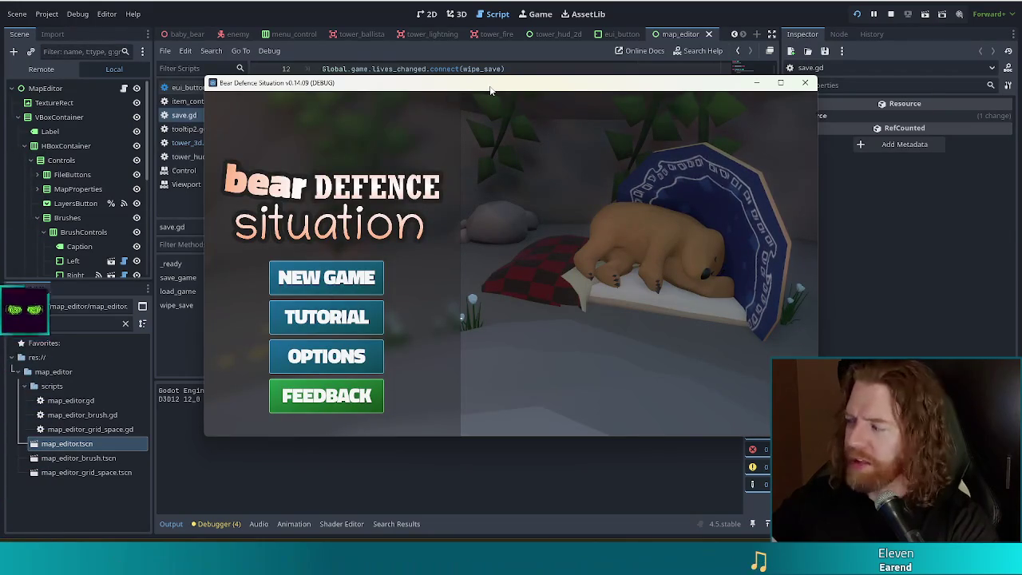
- Swap the main game for the Map Editor scene, continuing past the debugger break
left_click(805, 82)
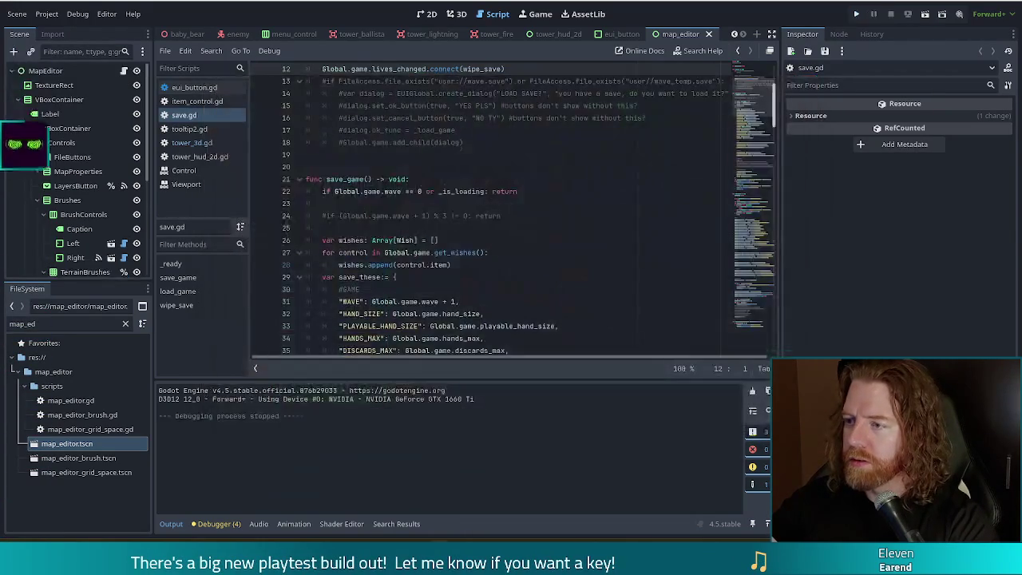
left_click(925, 14)
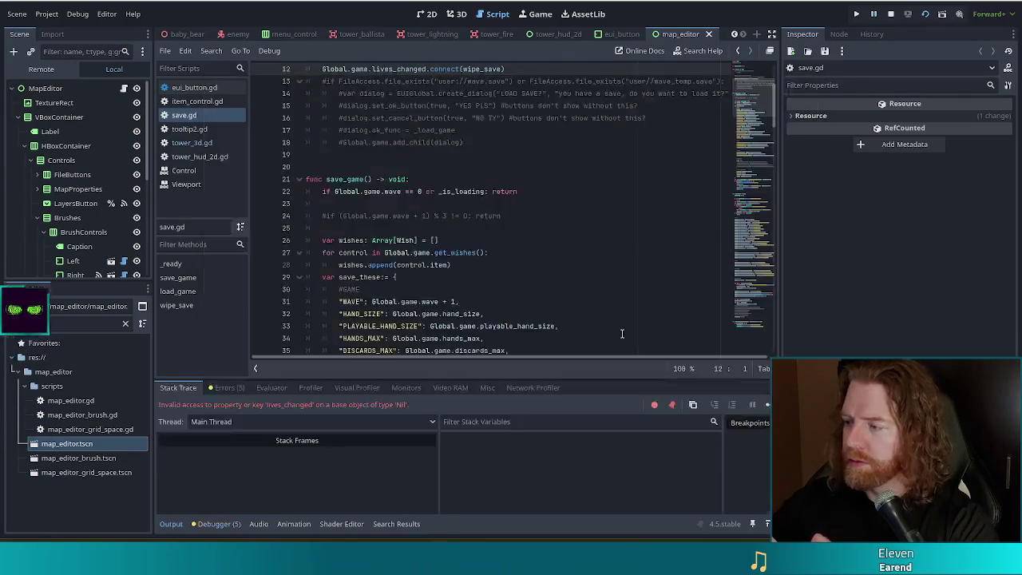
left_click(766, 405)
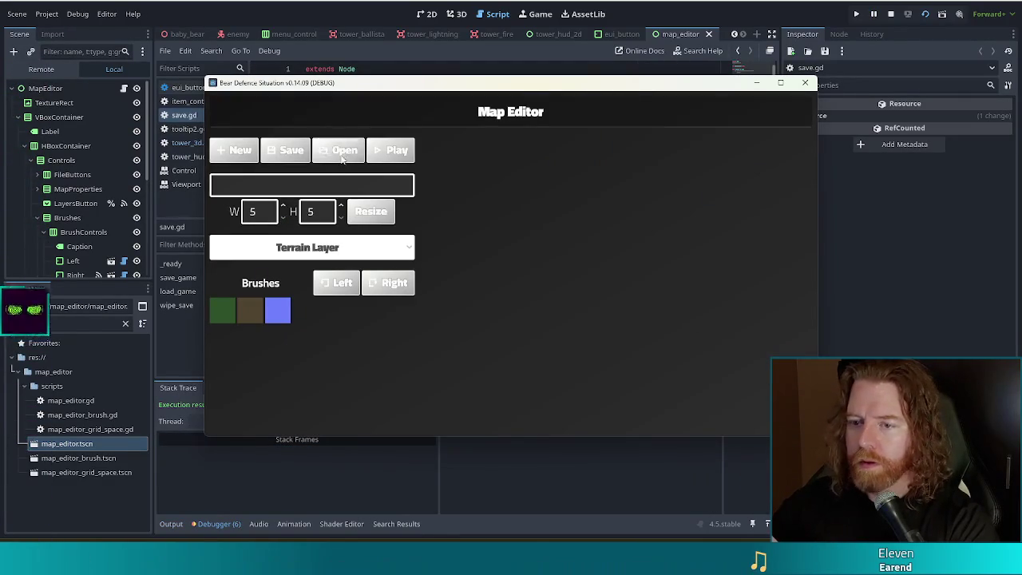
mouse_move(526, 83)
left_mouse_down()
mouse_move(446, 67)
mouse_move(393, 31)
mouse_move(357, 34)
left_mouse_up()
- Enlarge and readjust the Map Editor window to check its layout with stretch disabled, then close it
mouse_move(648, 387)
left_mouse_down()
mouse_move(675, 497)
mouse_move(926, 536)
mouse_move(878, 511)
mouse_move(595, 435)
mouse_move(456, 435)
mouse_move(671, 503)
mouse_move(789, 499)
mouse_move(647, 421)
mouse_move(529, 426)
mouse_move(746, 481)
mouse_move(803, 422)
mouse_move(798, 447)
mouse_move(782, 447)
mouse_move(850, 480)
mouse_move(854, 495)
left_mouse_up()
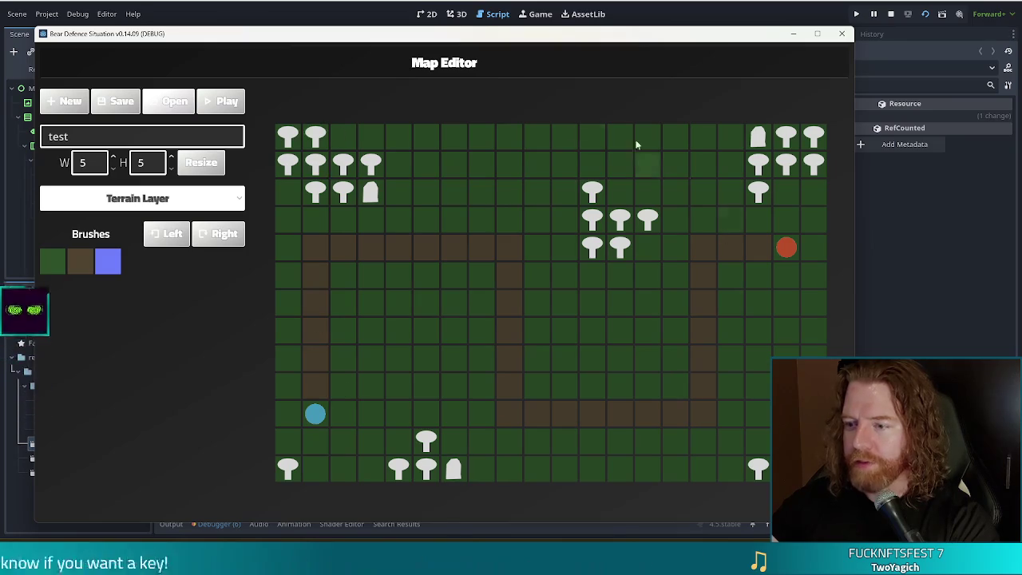
mouse_move(853, 520)
left_mouse_down()
mouse_move(548, 315)
mouse_move(754, 537)
mouse_move(879, 471)
mouse_move(660, 444)
mouse_move(641, 507)
mouse_move(840, 530)
mouse_move(734, 517)
mouse_move(579, 427)
mouse_move(487, 440)
mouse_move(713, 512)
mouse_move(722, 443)
mouse_move(611, 361)
mouse_move(755, 487)
mouse_move(805, 494)
left_mouse_up()
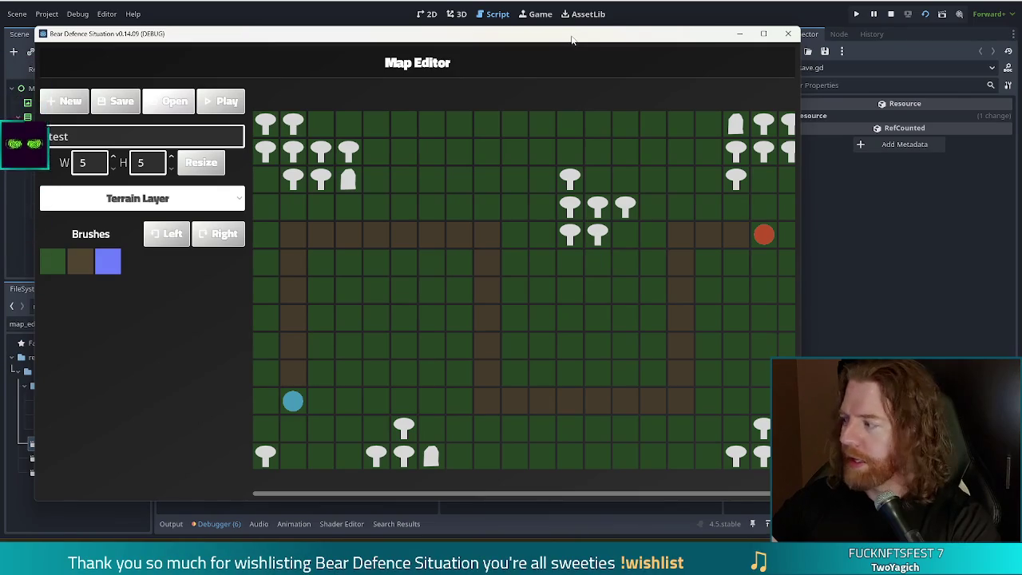
left_click(891, 14)
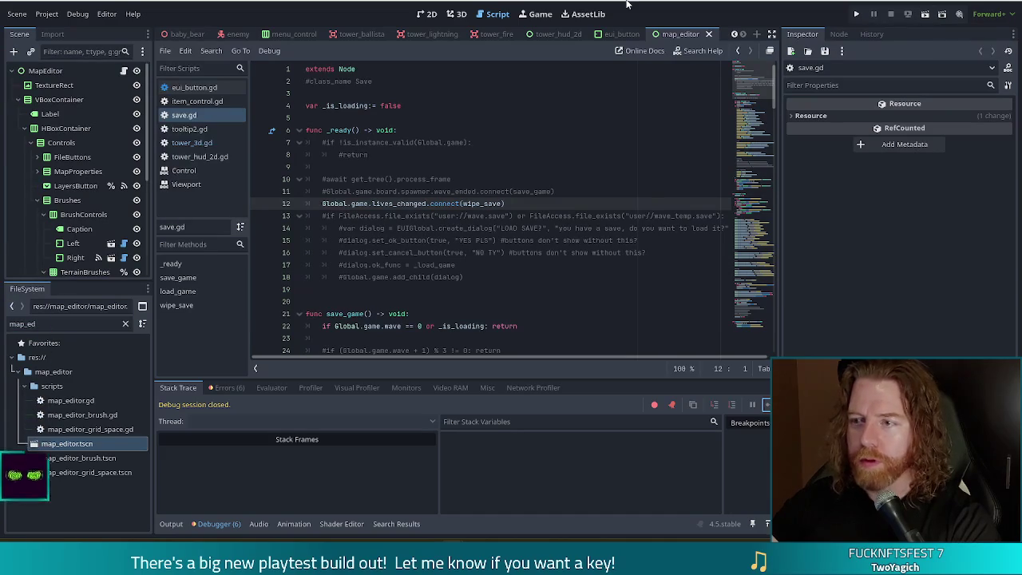
- Start a new game of Bear Defence Situation and widen its window to see Level 1 scale
left_click(857, 15)
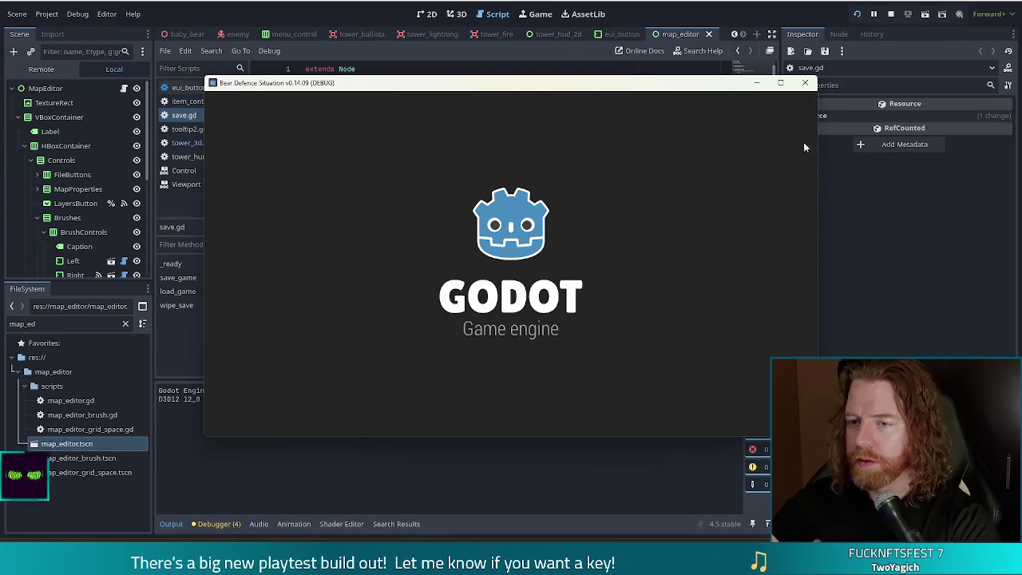
left_click(338, 280)
left_click_drag(563, 91, 431, 37)
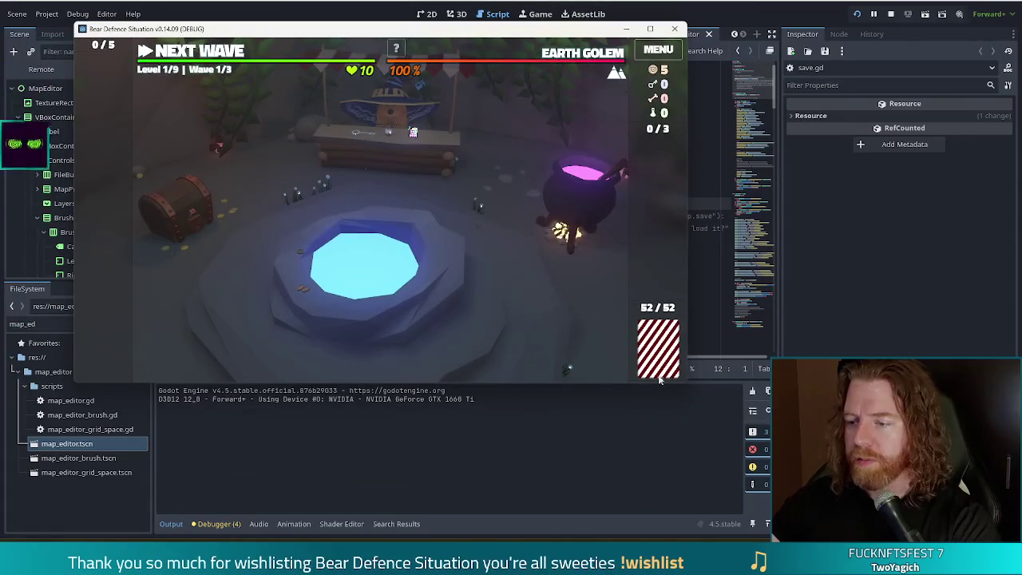
mouse_move(689, 384)
left_mouse_down()
mouse_move(695, 463)
mouse_move(931, 479)
mouse_move(931, 428)
mouse_move(680, 415)
mouse_move(824, 442)
mouse_move(825, 472)
mouse_move(950, 483)
mouse_move(718, 434)
left_mouse_up()
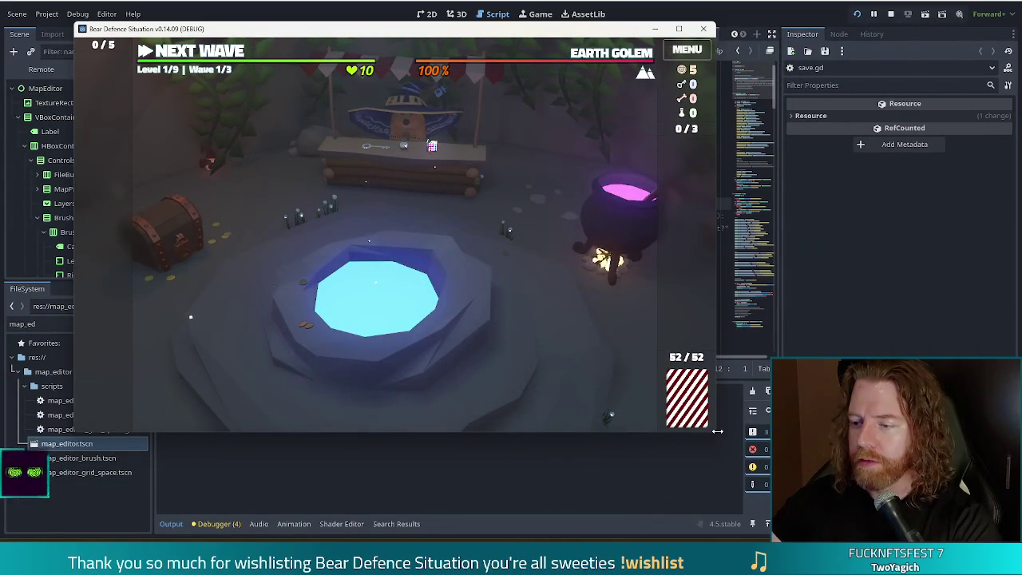
left_click_drag(715, 434, 917, 483)
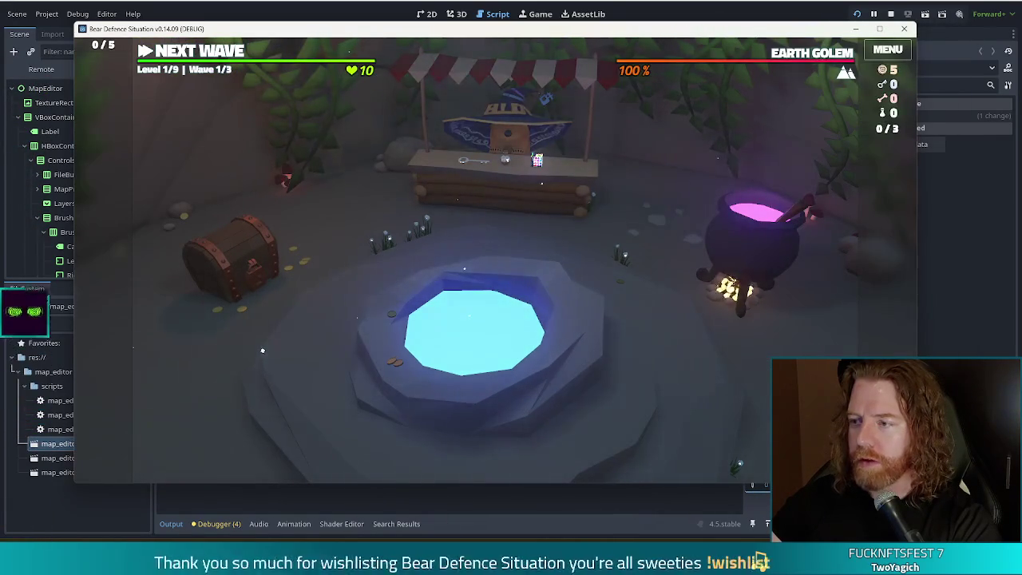
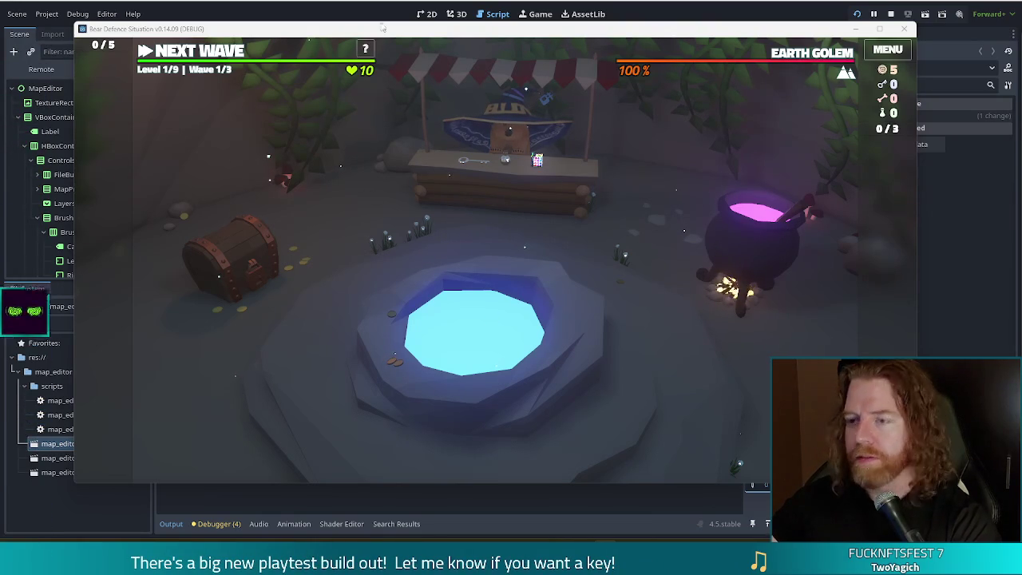
- Close the running game window to get back to the editor
left_click(251, 129)
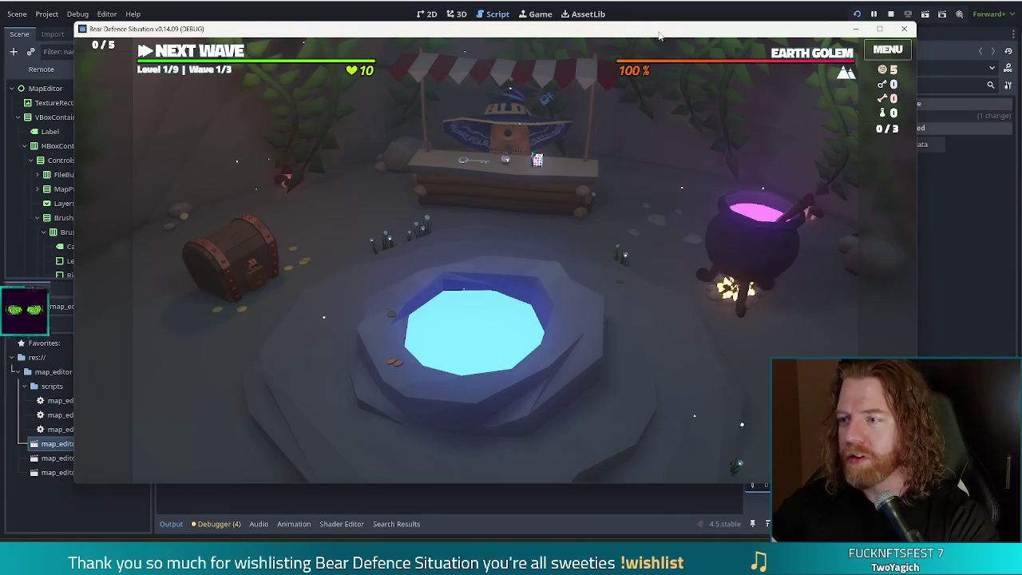
left_click_drag(673, 32, 667, 56)
key("F8")
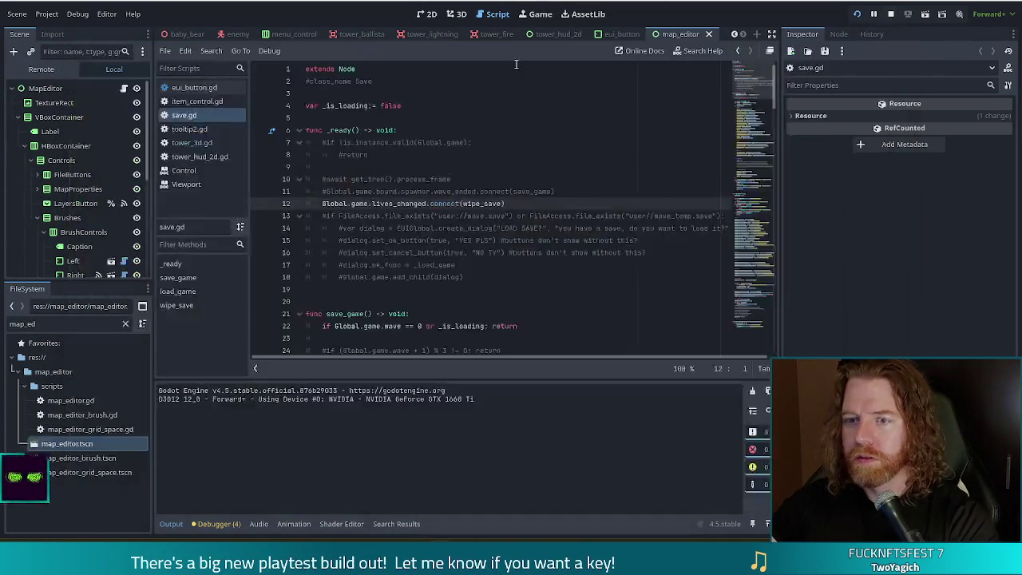
- Set the project's window stretch mode to canvas_items and save
left_click(46, 14)
left_click(48, 29)
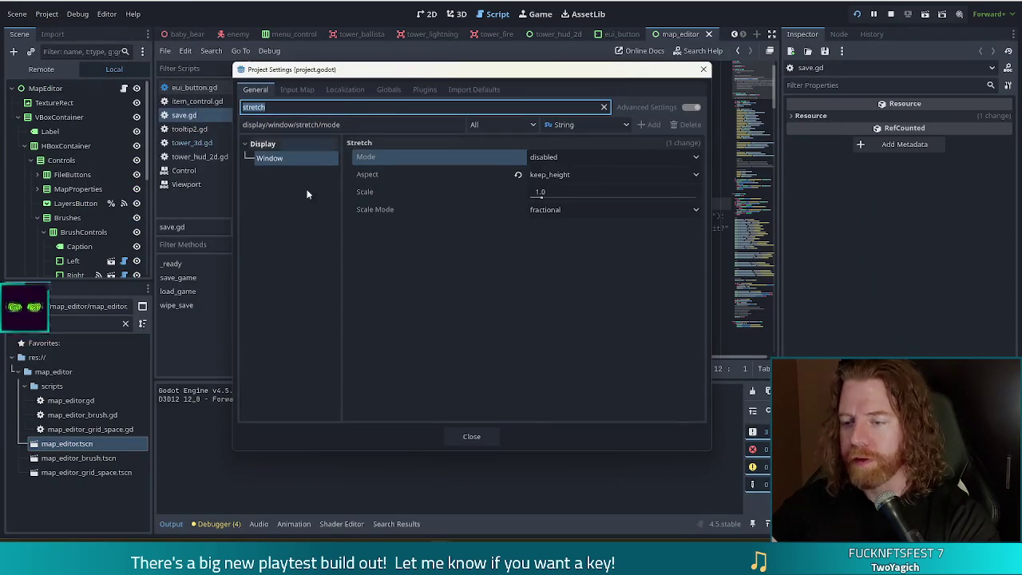
left_click(558, 159)
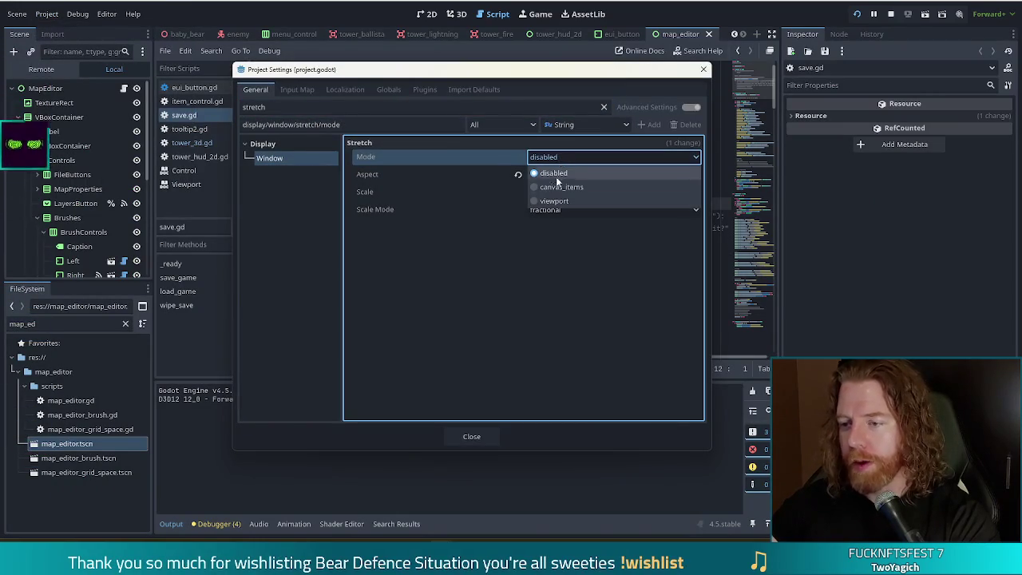
left_click(563, 186)
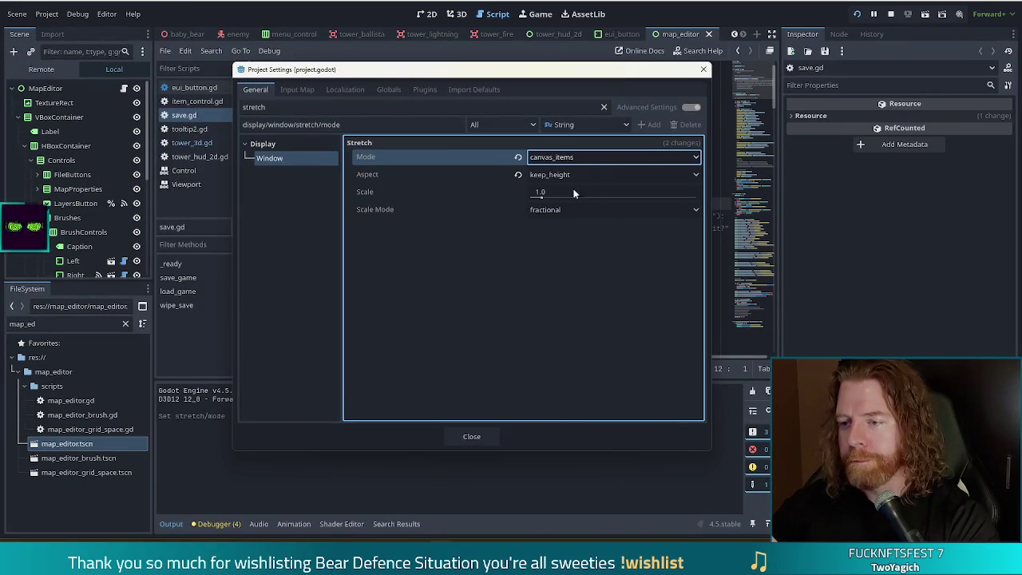
left_click(702, 72)
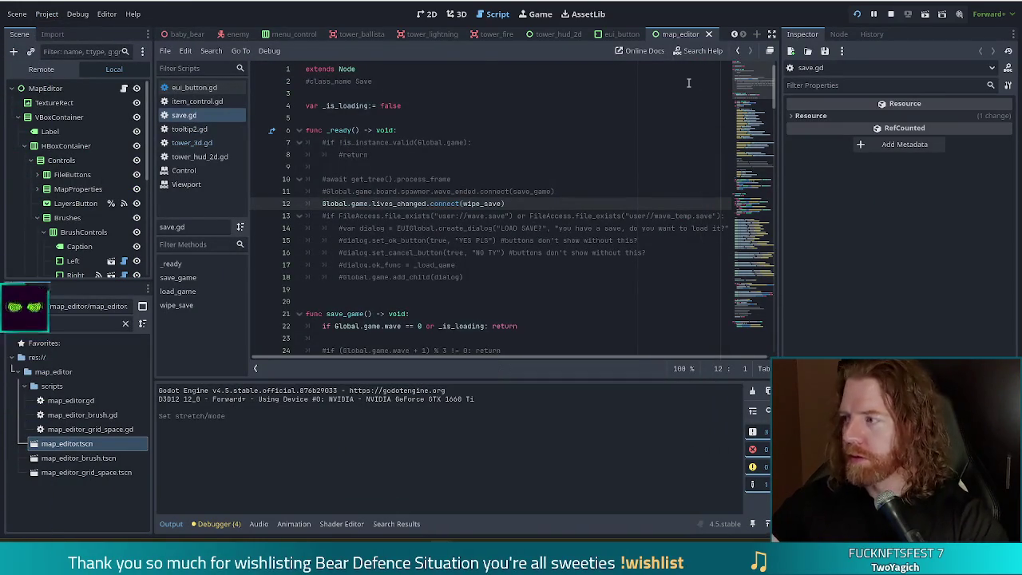
key("ctrl+s")
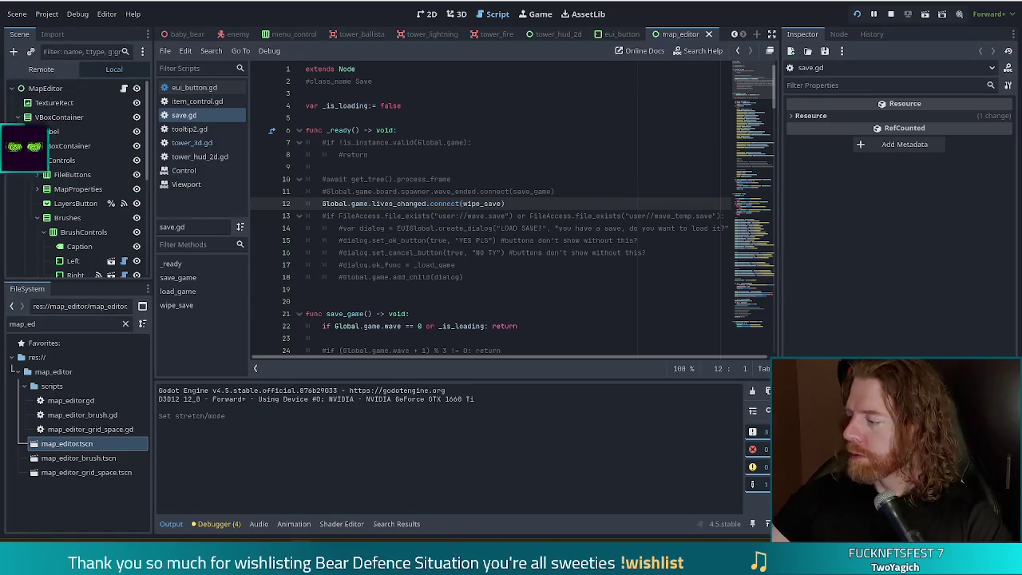
- Close the map_editor scene so the eui_button scene is shown
left_click(554, 215)
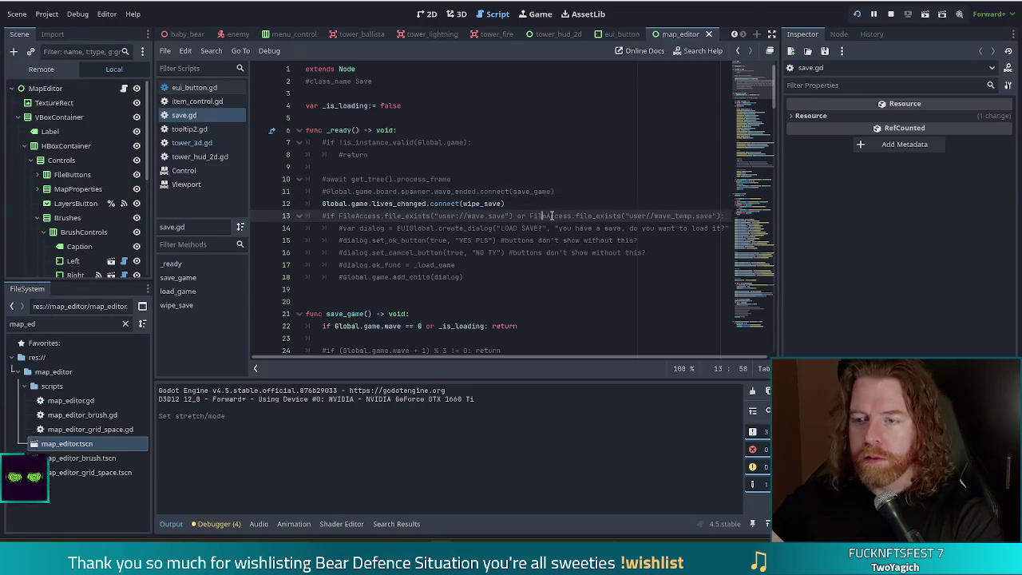
left_click(708, 34)
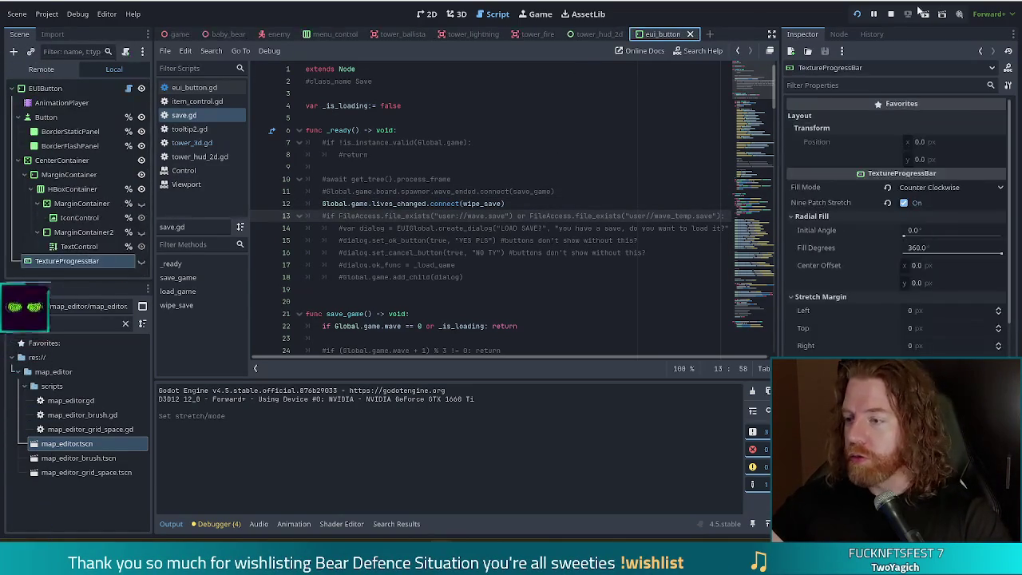
- Stop the running game and make the TextureProgressBar visible in the 2D view
left_click(890, 14)
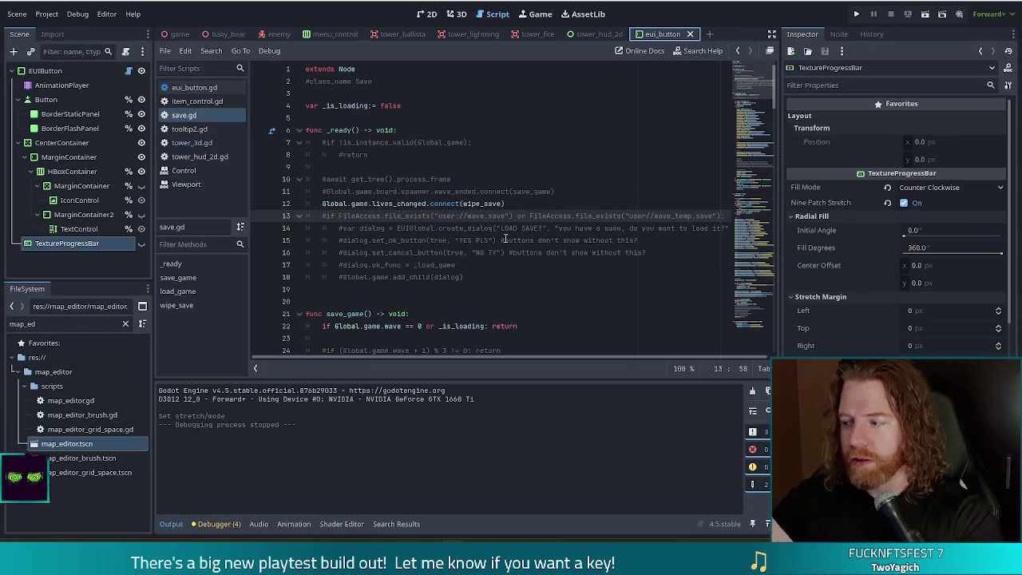
left_click(431, 14)
left_click(140, 246)
- Raise the TextureProgressBar's value to 65
scroll(854, 307, "down", 5)
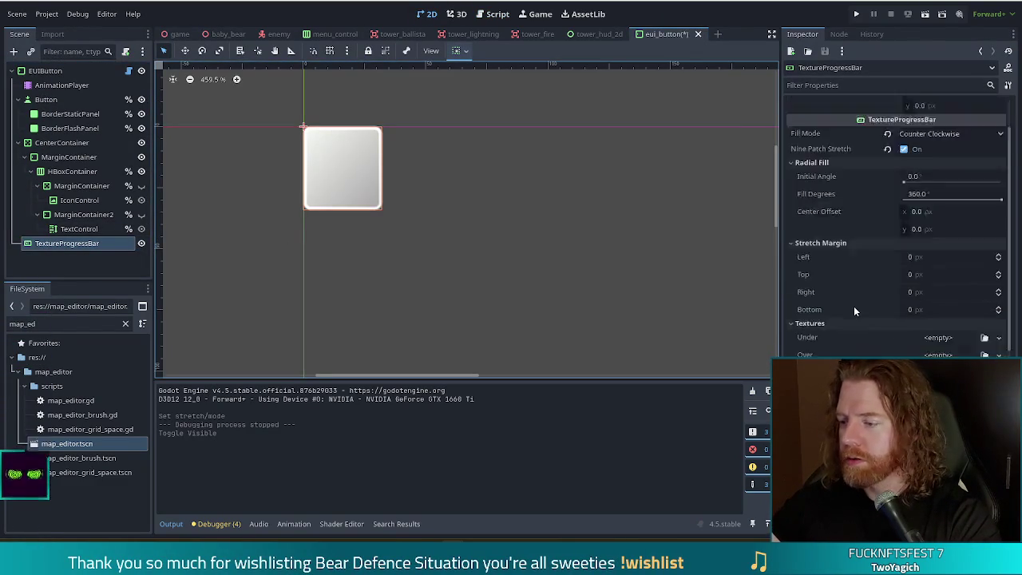
scroll(853, 308, "down", 3)
left_click(918, 185)
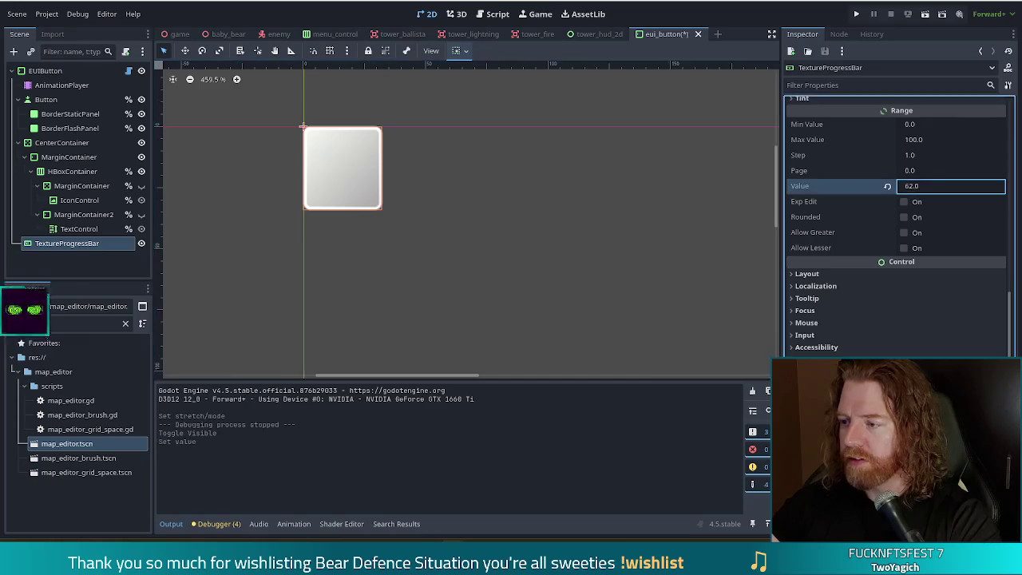
key("Up")
key("Up")
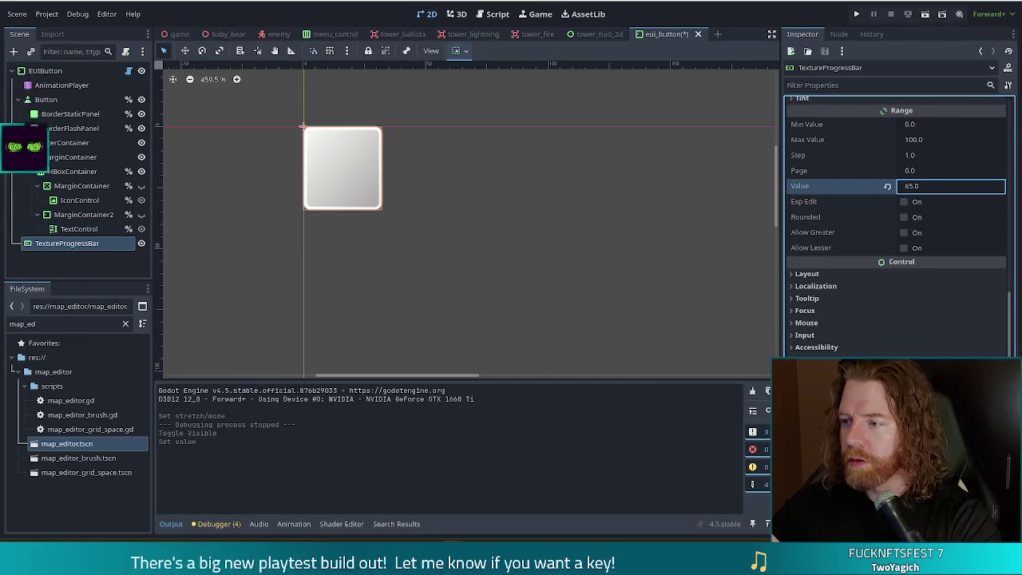
- Filter FileSystem for 'border' and assign border_rounded_square.svg as the progress texture
scroll(819, 214, "up", 5)
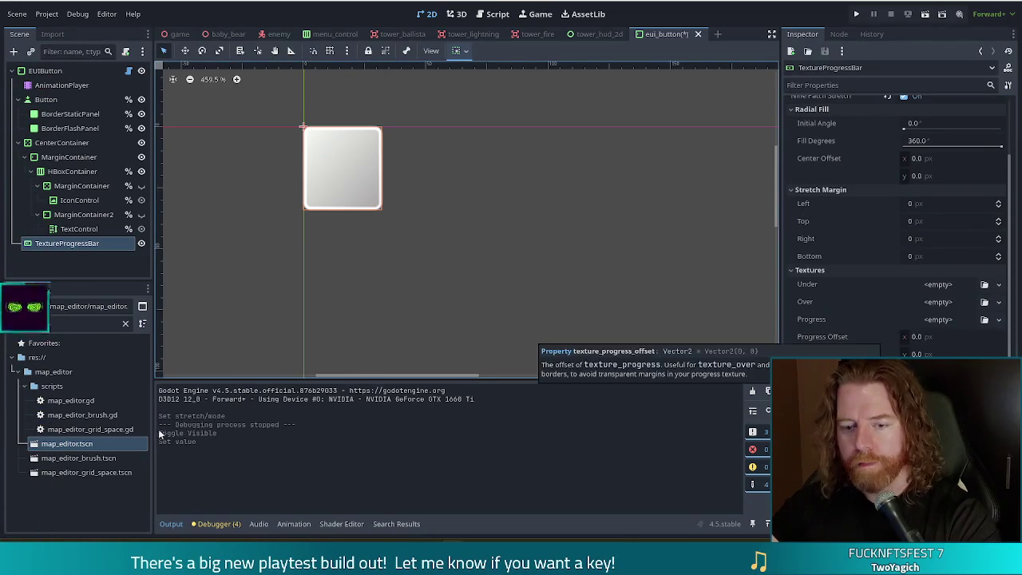
double_click(53, 326)
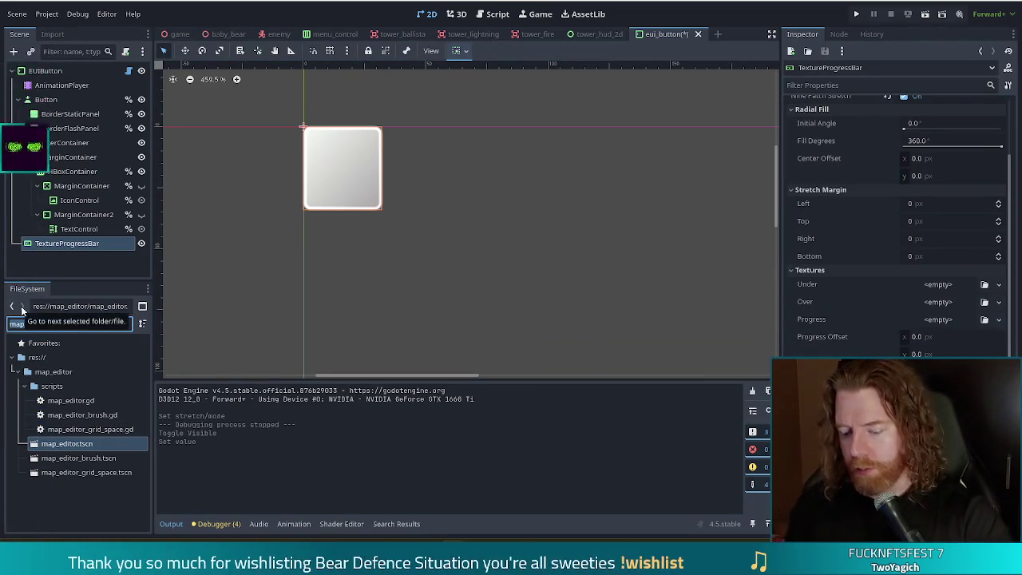
type("border")
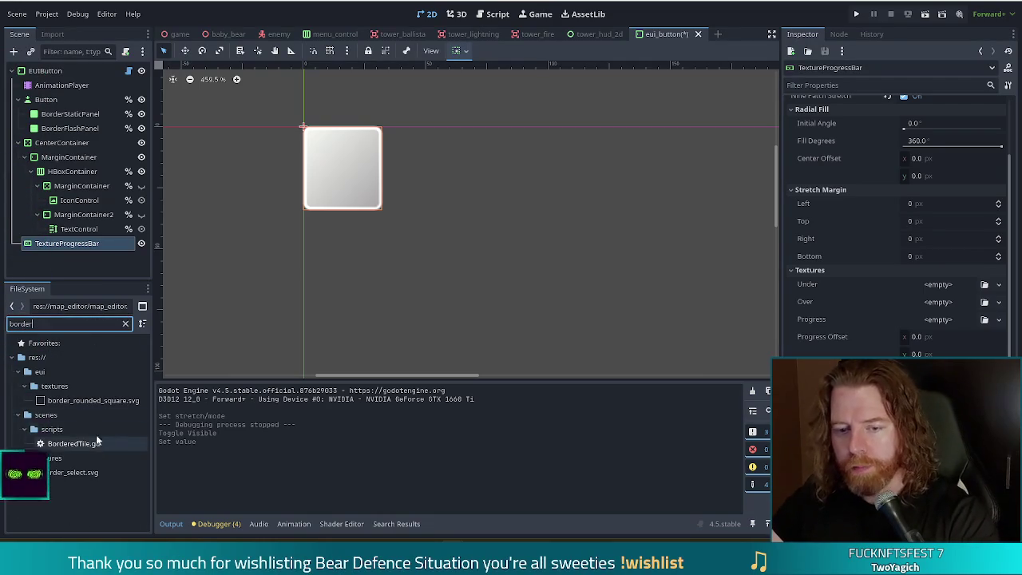
mouse_move(122, 403)
left_mouse_down()
mouse_move(335, 351)
mouse_move(878, 315)
mouse_move(926, 285)
mouse_move(934, 320)
left_mouse_up()
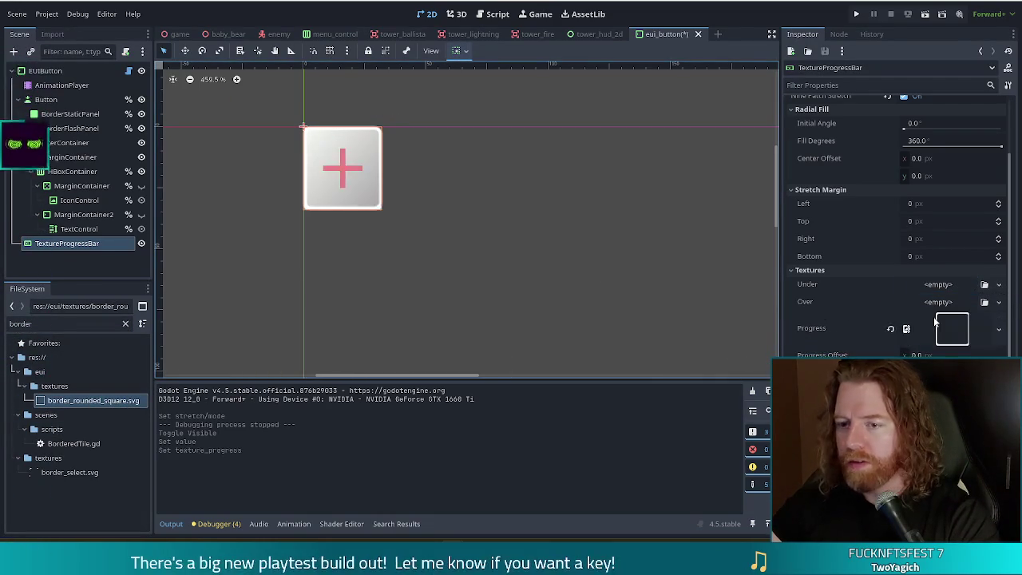
scroll(354, 187, "up", 10)
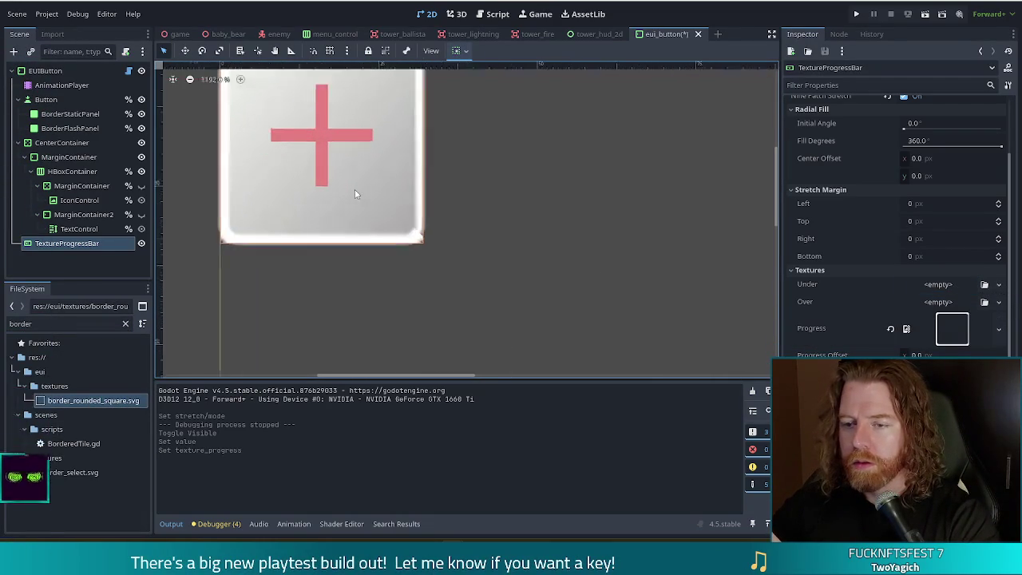
scroll(354, 190, "down", 5)
left_click(438, 320)
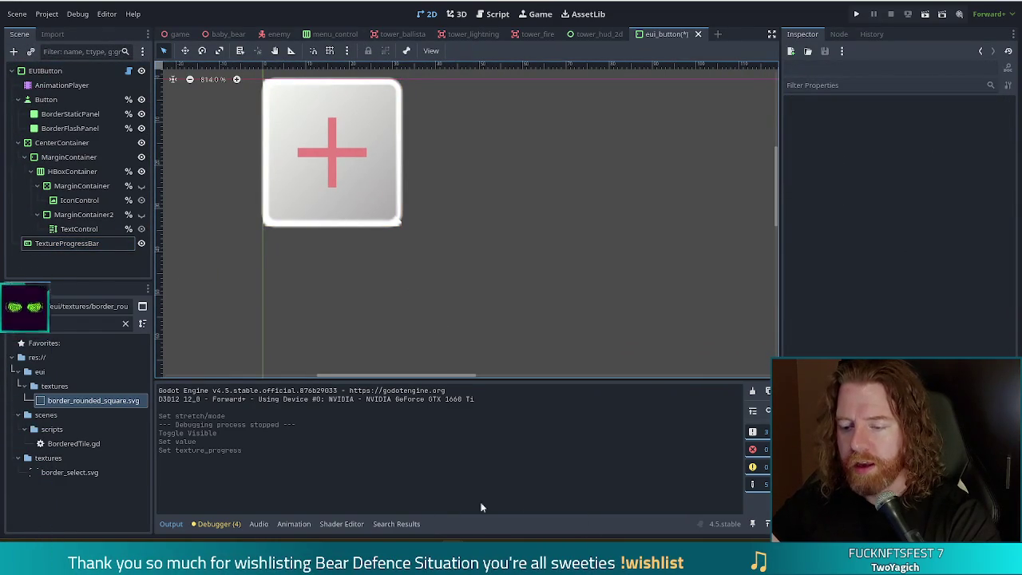
key("alt+Tab")
- Zoom and pan Inkscape's canvas to centre the rounded-square border drawing
scroll(360, 204, "up", 5)
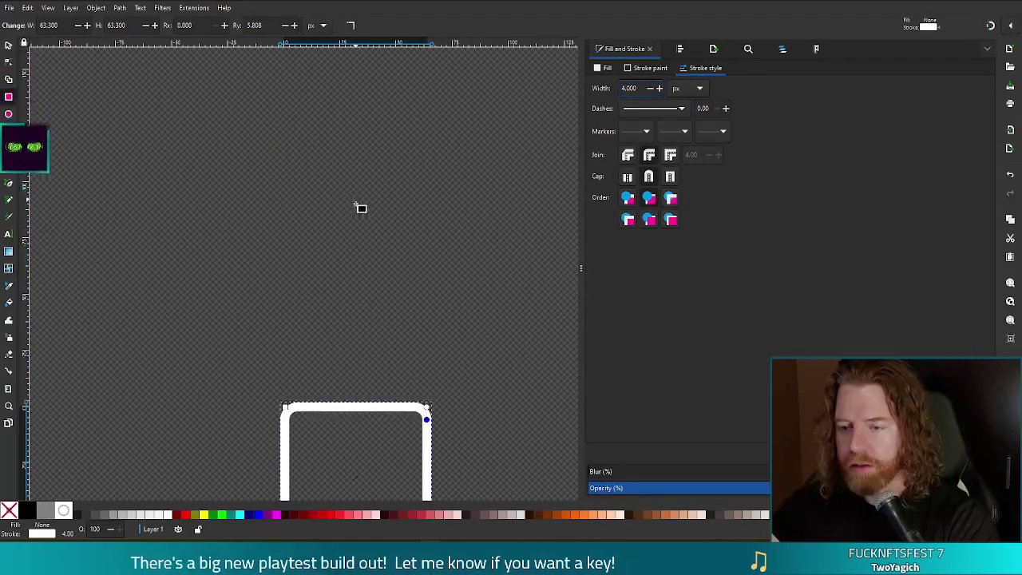
scroll(361, 207, "down", 5)
scroll(363, 272, "down", 1)
scroll(360, 263, "up", 2)
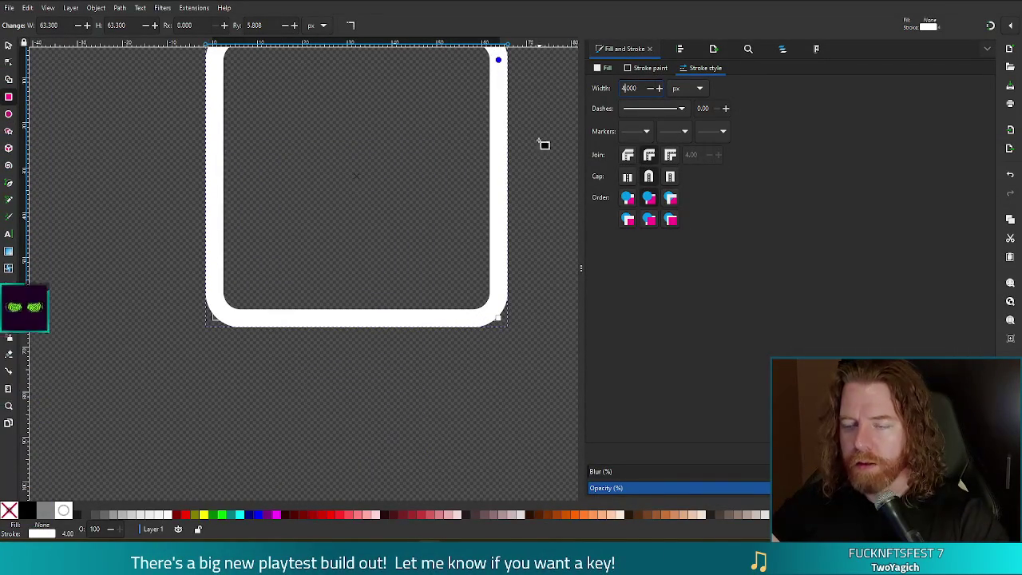
scroll(515, 183, "down", 3)
scroll(520, 180, "down", 2)
mouse_move(520, 177)
left_mouse_down()
mouse_move(399, 271)
mouse_move(429, 238)
left_mouse_up()
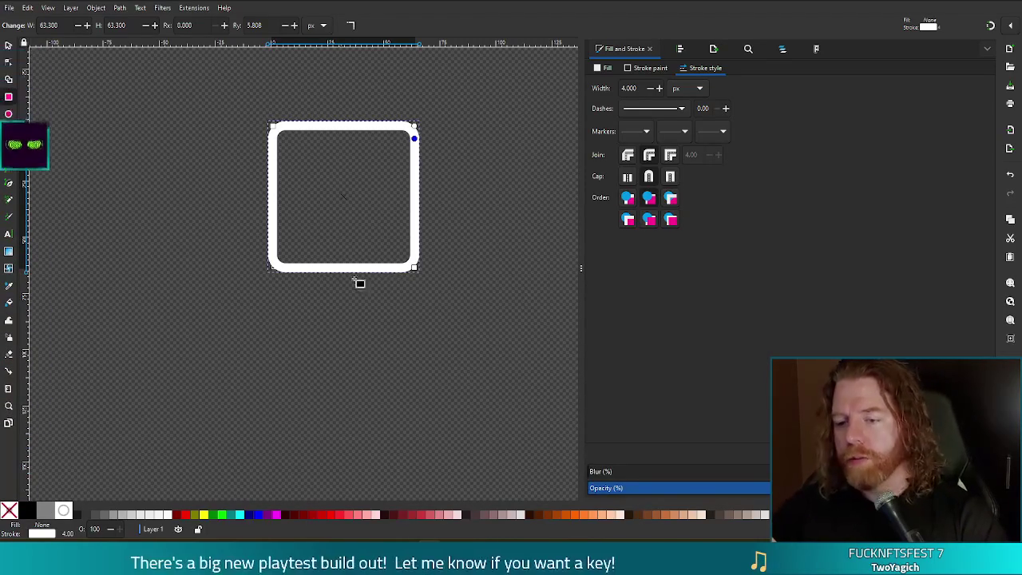
- Deselect the rectangle with the Selector tool and return to Godot's eui_button scene
key("s")
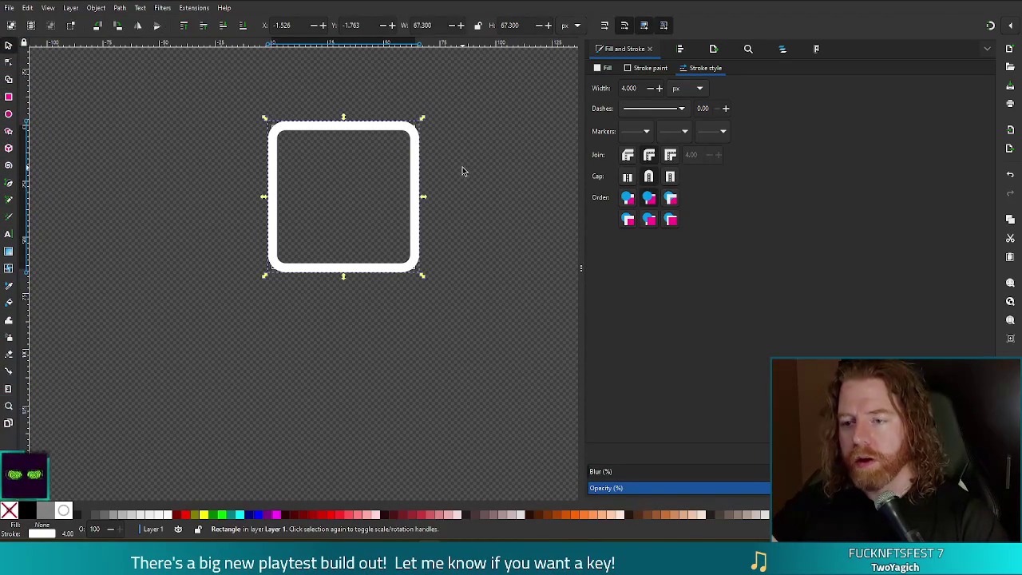
left_click(306, 143)
scroll(287, 142, "up", 1)
scroll(279, 180, "up", 2, "ctrl")
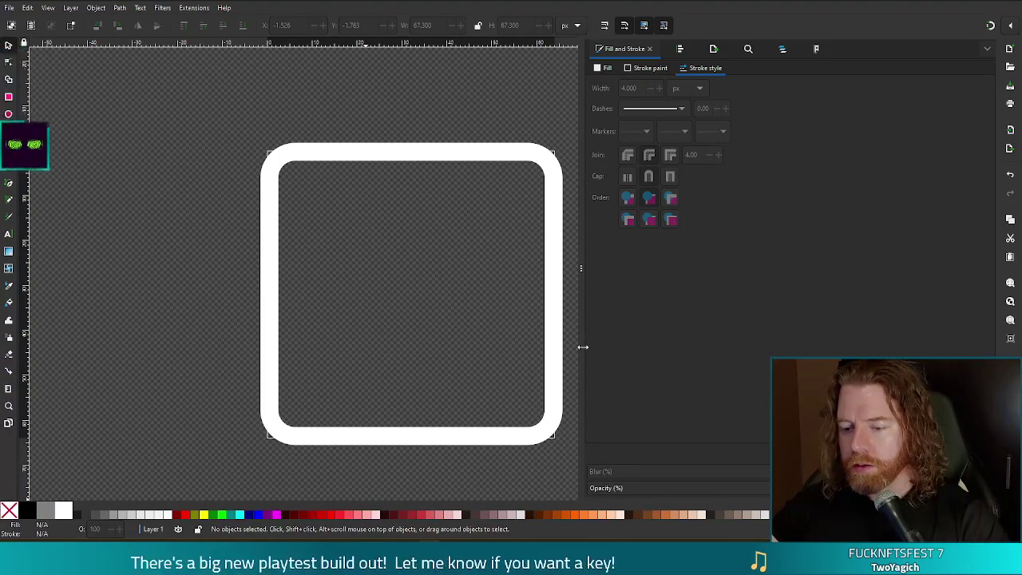
left_click(453, 559)
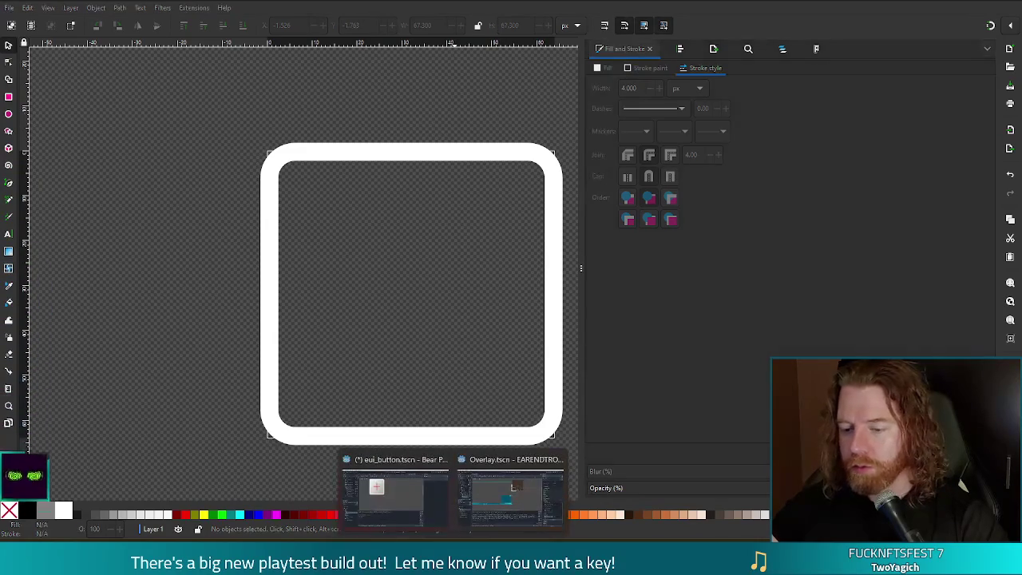
left_click(386, 514)
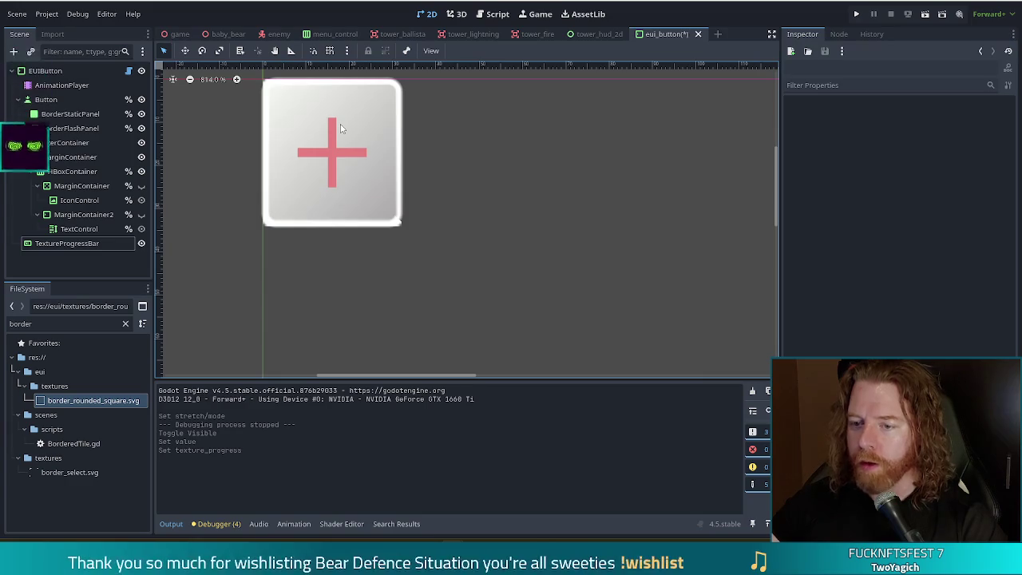
- Tint the TextureProgressBar's progress texture black
left_click(58, 243)
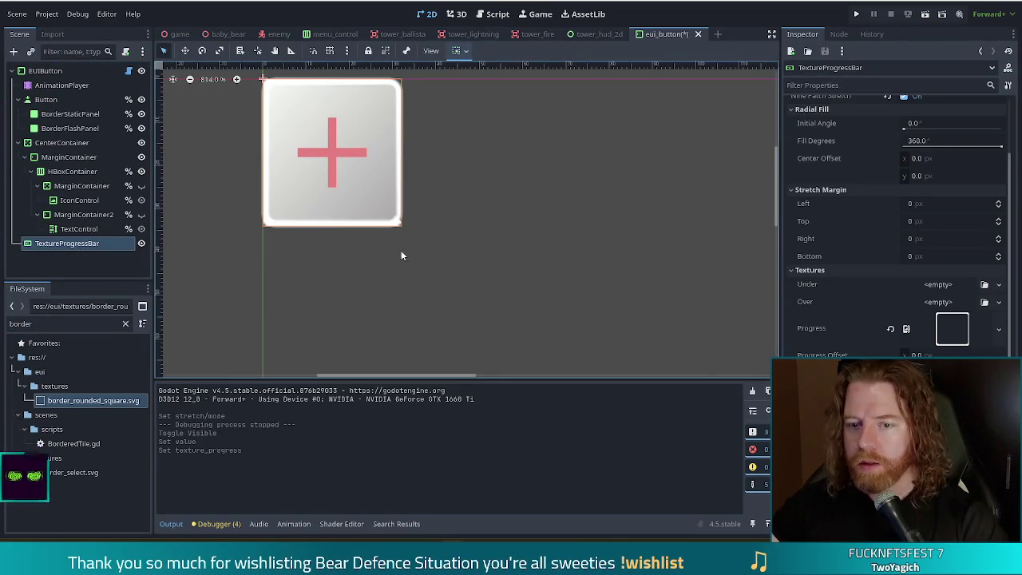
scroll(915, 275, "down", 5)
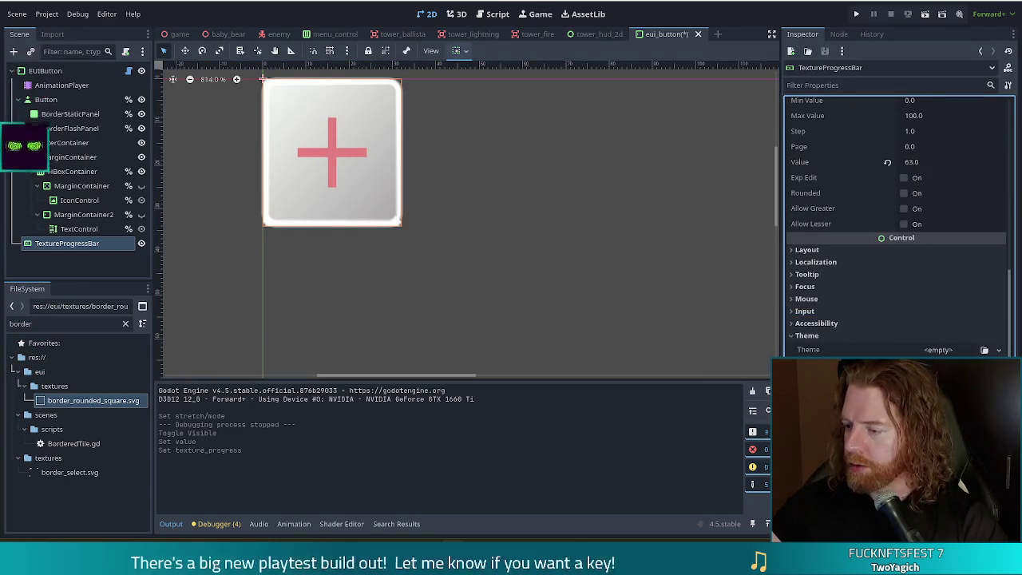
left_click(903, 269)
left_click_drag(1004, 142, 1006, 212)
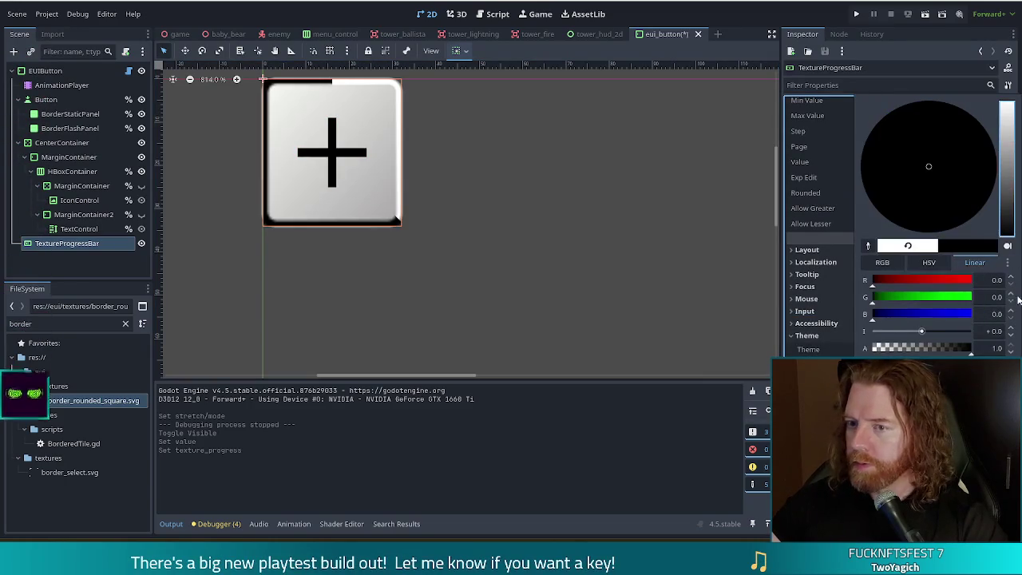
left_click(637, 351)
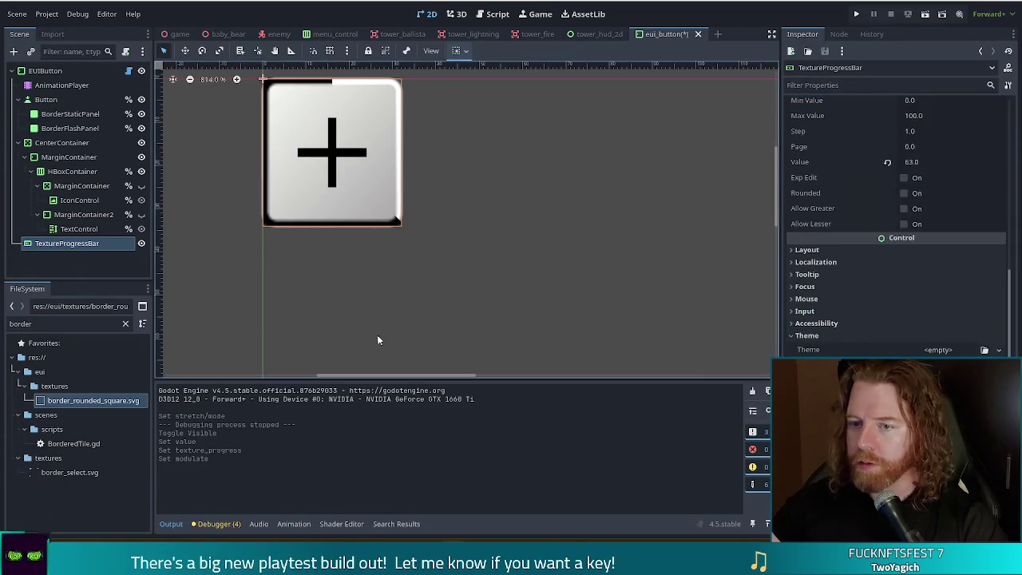
- Lower the TextureProgressBar's progress value in the Range section
left_click(911, 162)
type("43")
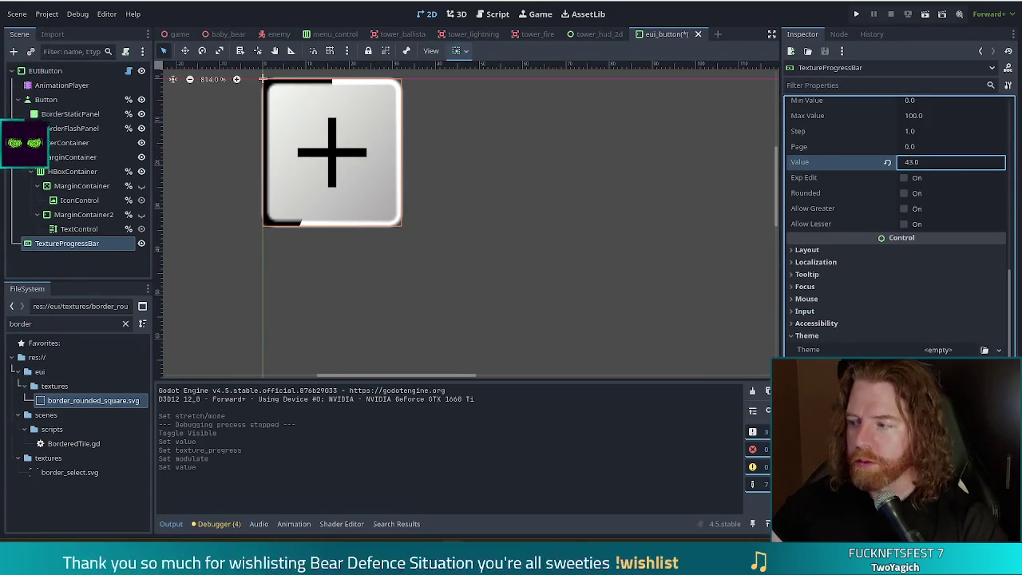
type("23")
key("Return")
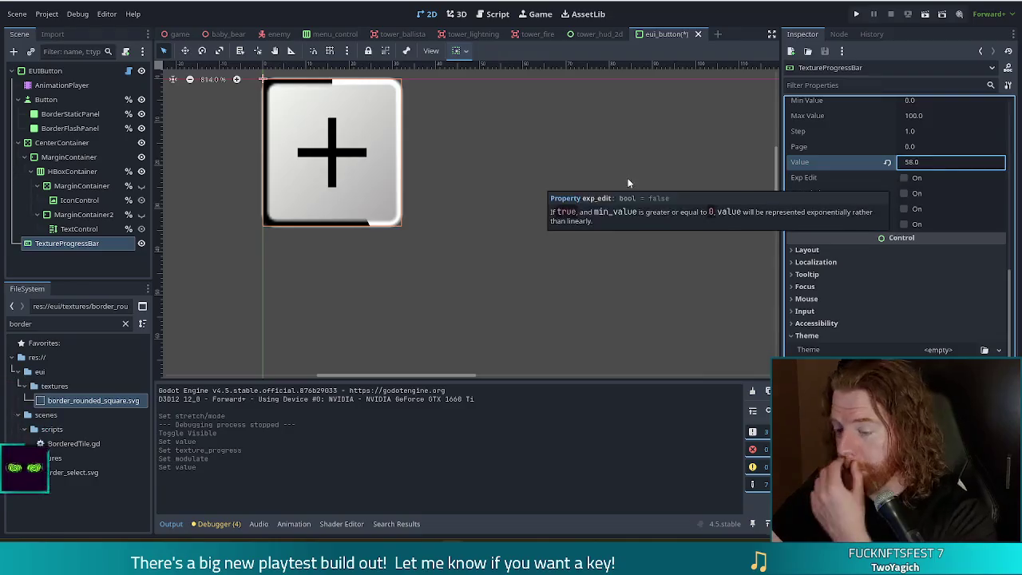
key("alt+Tab")
- Convert the rounded rectangle's outline into a filled path with Path > Stroke to Path
scroll(431, 240, "down", 5)
scroll(467, 268, "up", 5)
scroll(483, 270, "down", 3, "ctrl")
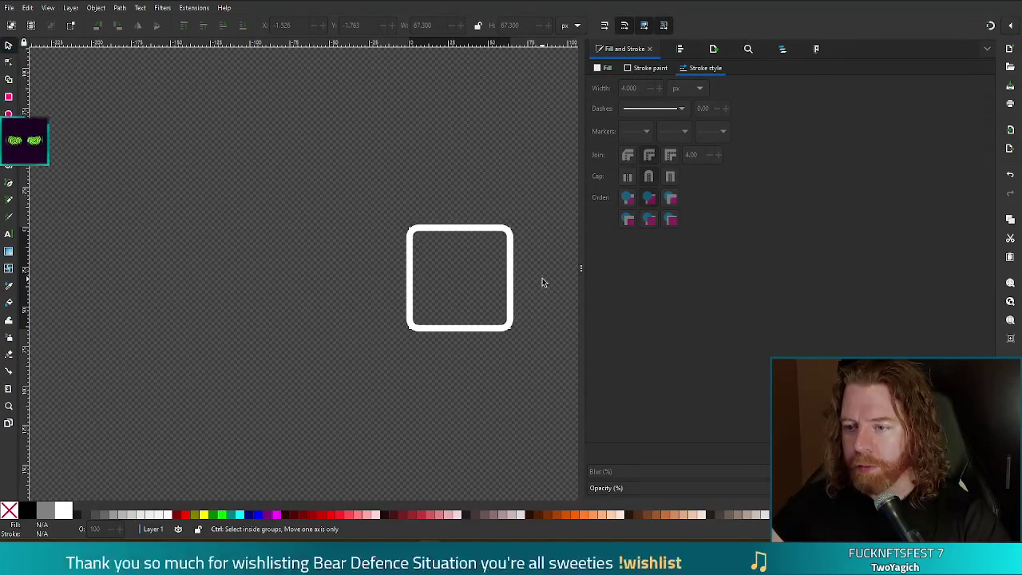
scroll(535, 283, "up", 3, "ctrl")
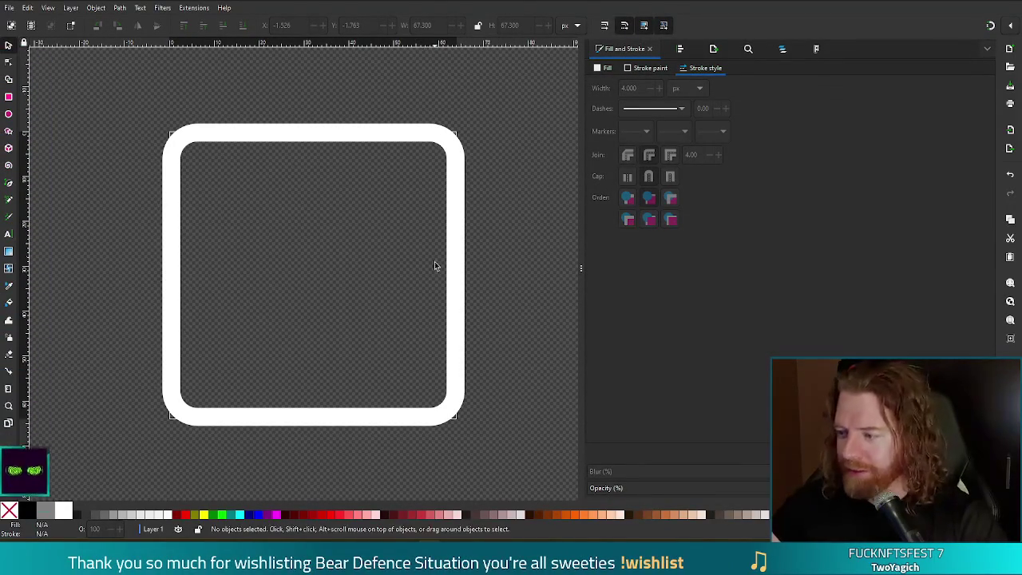
left_click(449, 238)
right_click(370, 133)
key("Escape")
left_click(119, 7)
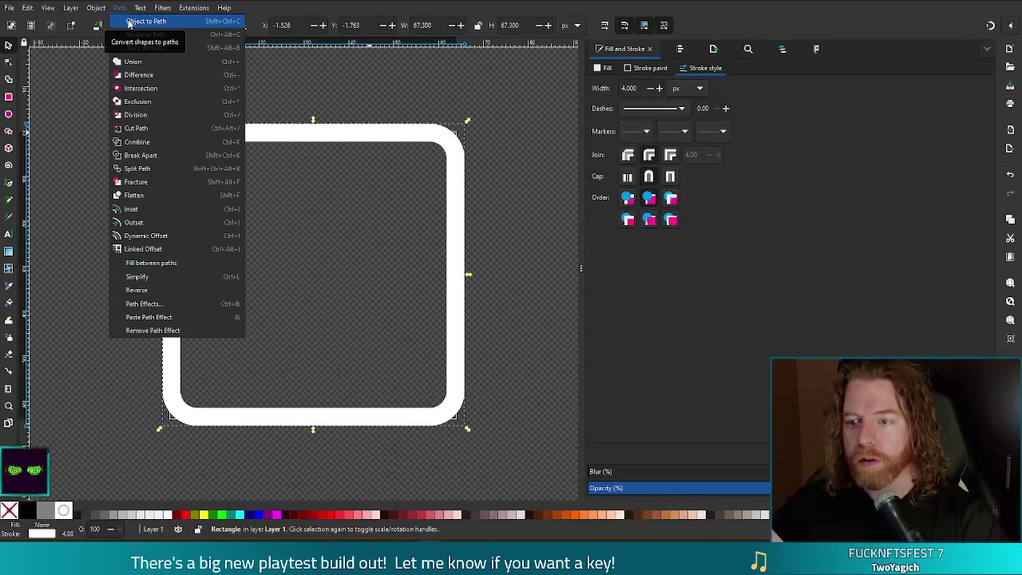
left_click(142, 48)
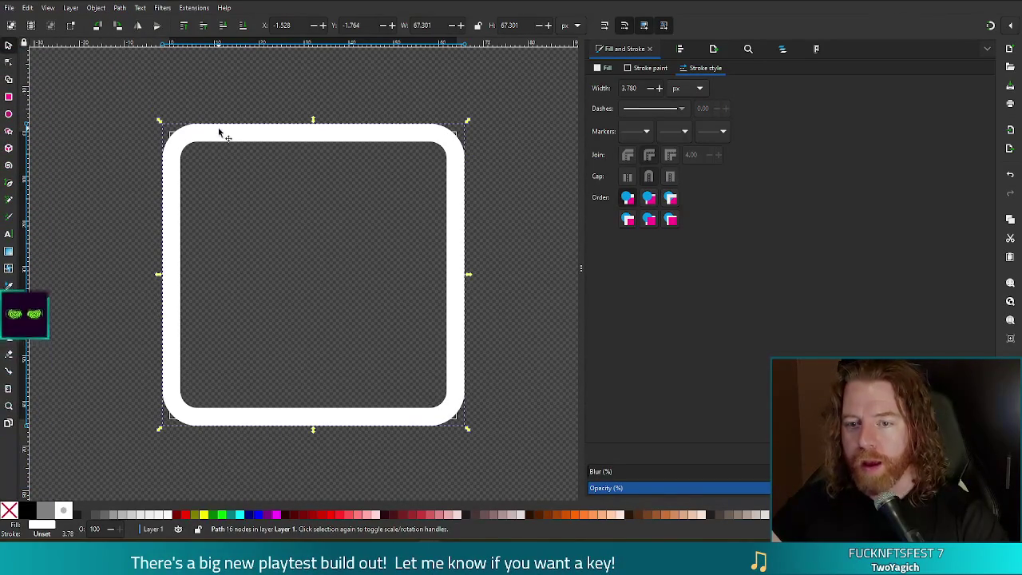
- Inspect the outline path's nodes, then start shrinking the square from its corners
key("n")
left_click(356, 245)
left_click(424, 136)
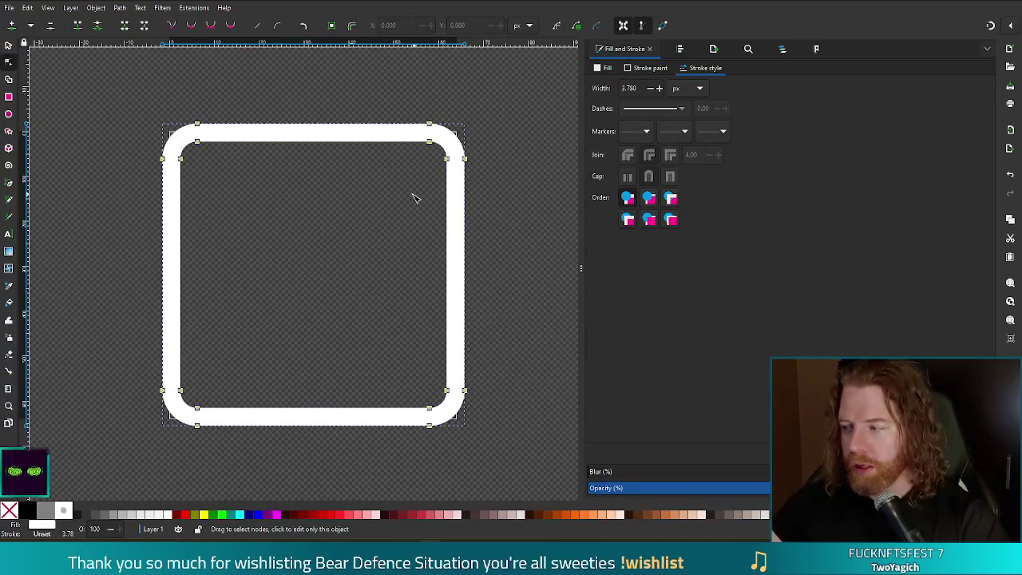
key("s")
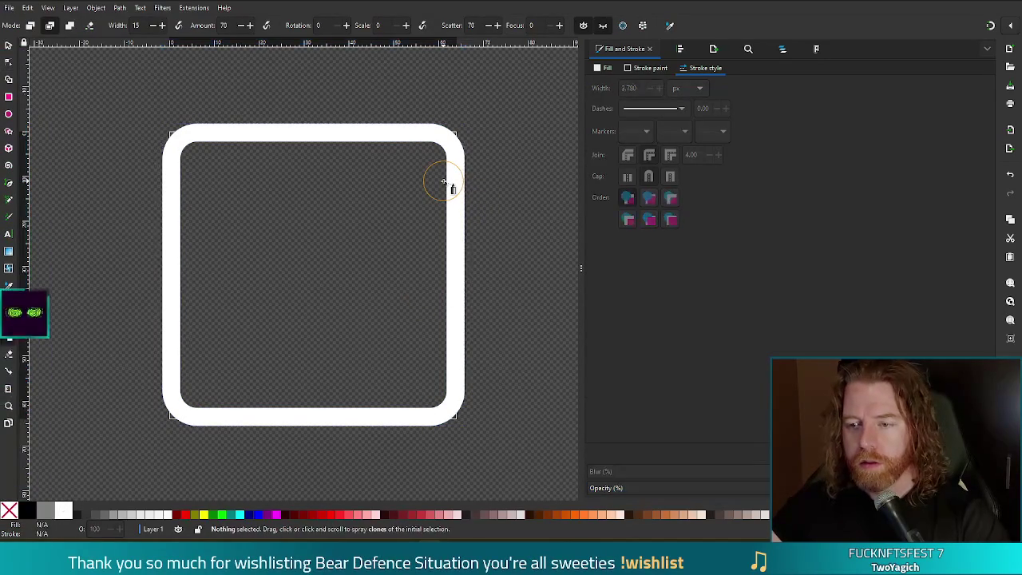
left_click(457, 171)
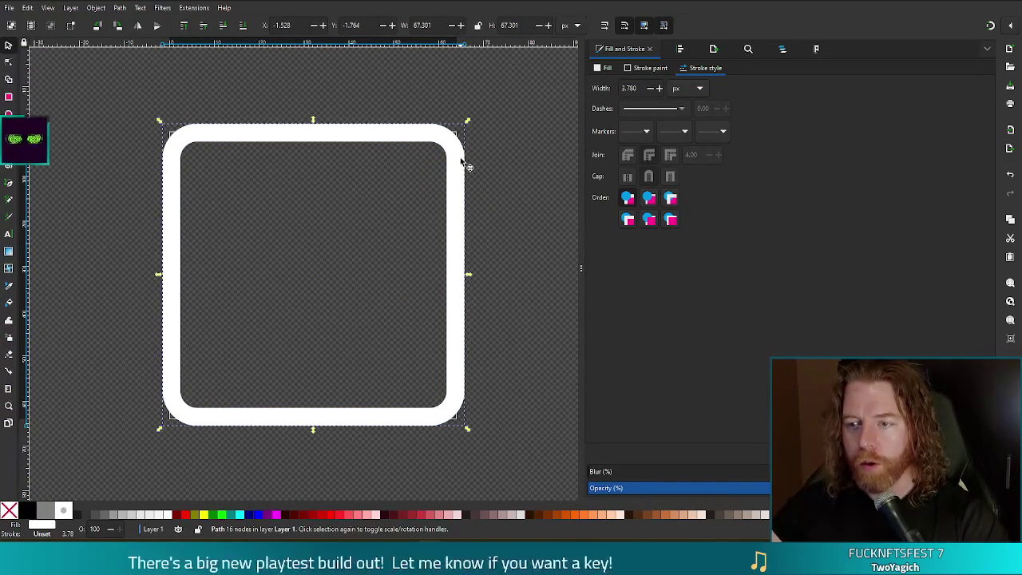
left_click_drag(159, 122, 165, 132)
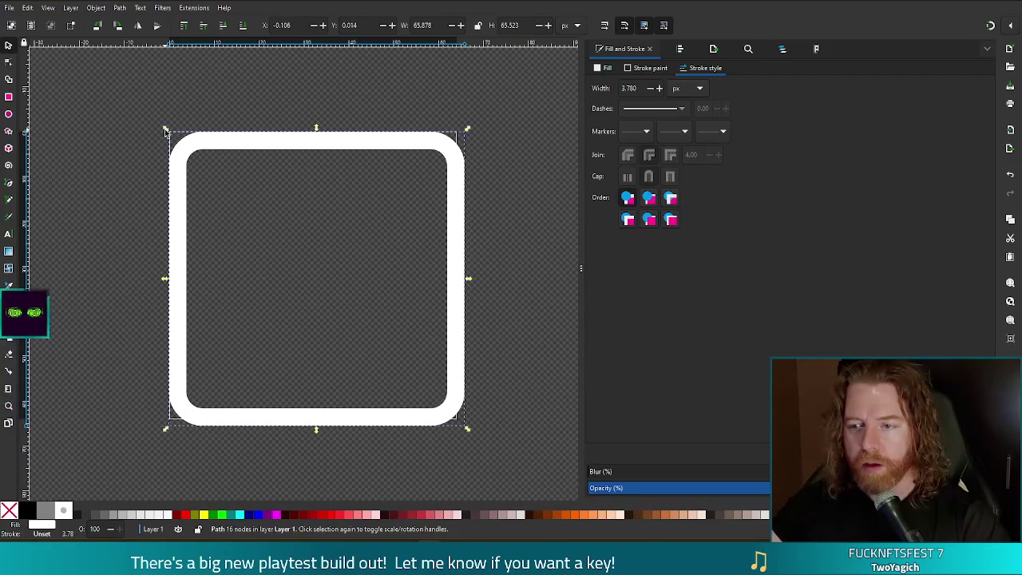
mouse_move(460, 431)
left_mouse_down()
mouse_move(451, 425)
mouse_move(460, 424)
left_mouse_up()
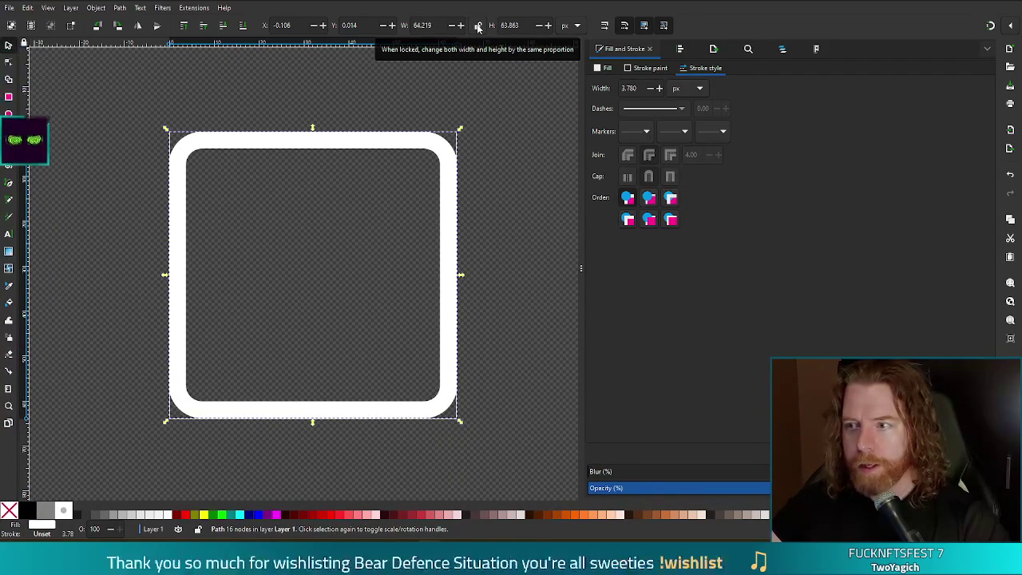
- Fit the square to 64×64 at the origin with snapping and save border_rounded_square.svg
left_click(989, 27)
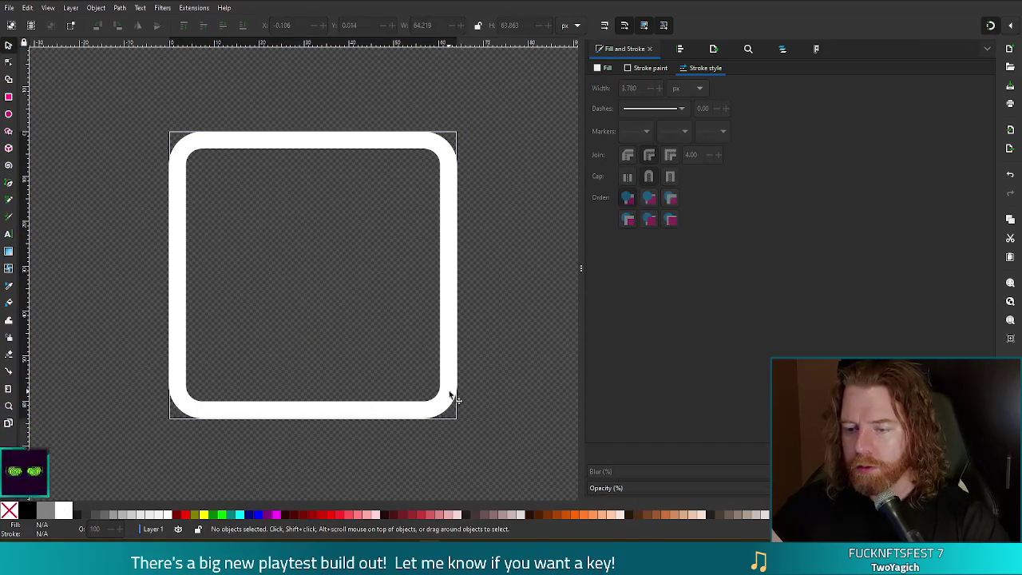
left_click_drag(459, 426, 458, 421)
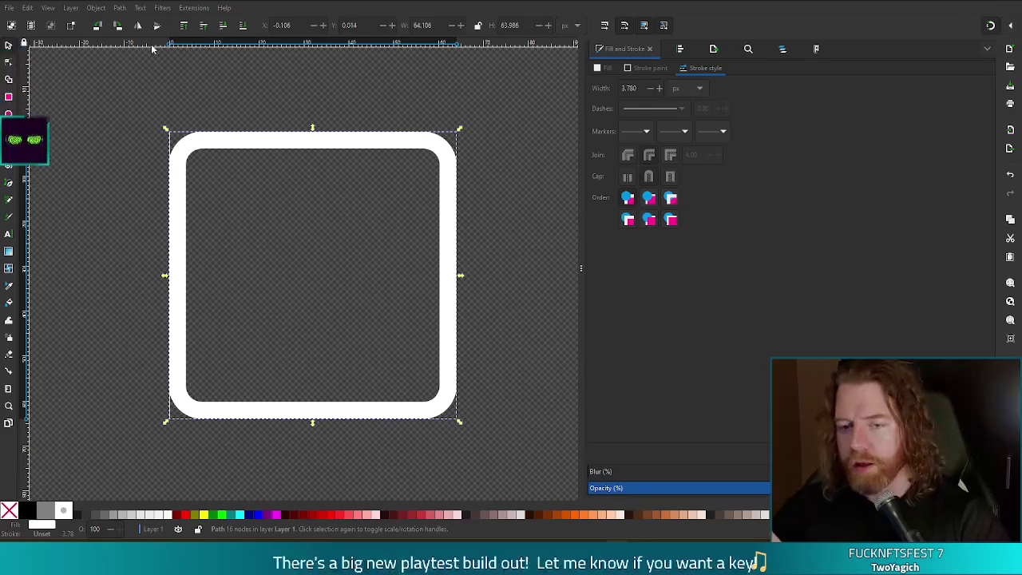
left_click_drag(170, 156, 168, 137)
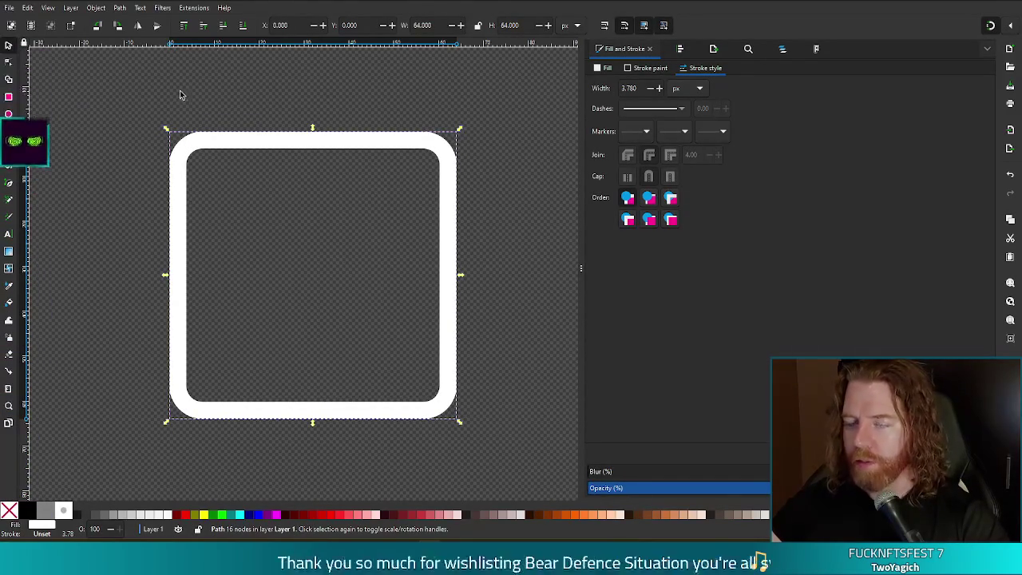
key("ctrl+s")
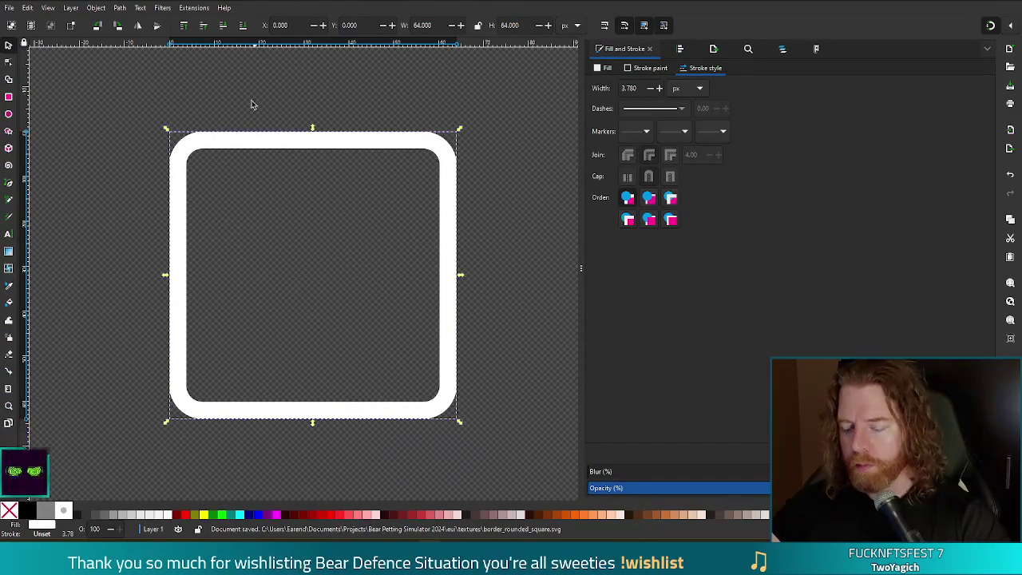
key("alt+Tab")
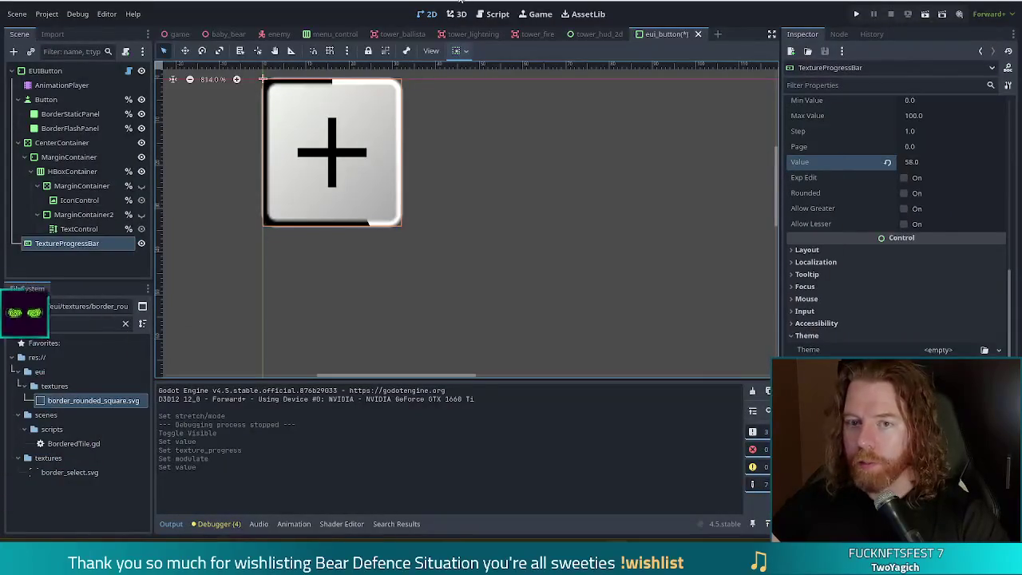
left_click(398, 328)
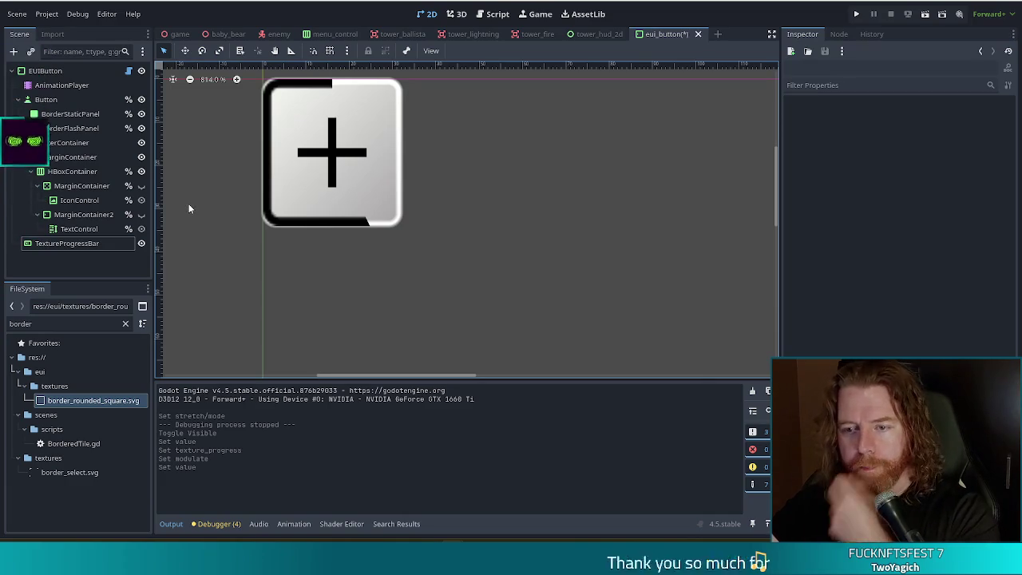
left_click(71, 244)
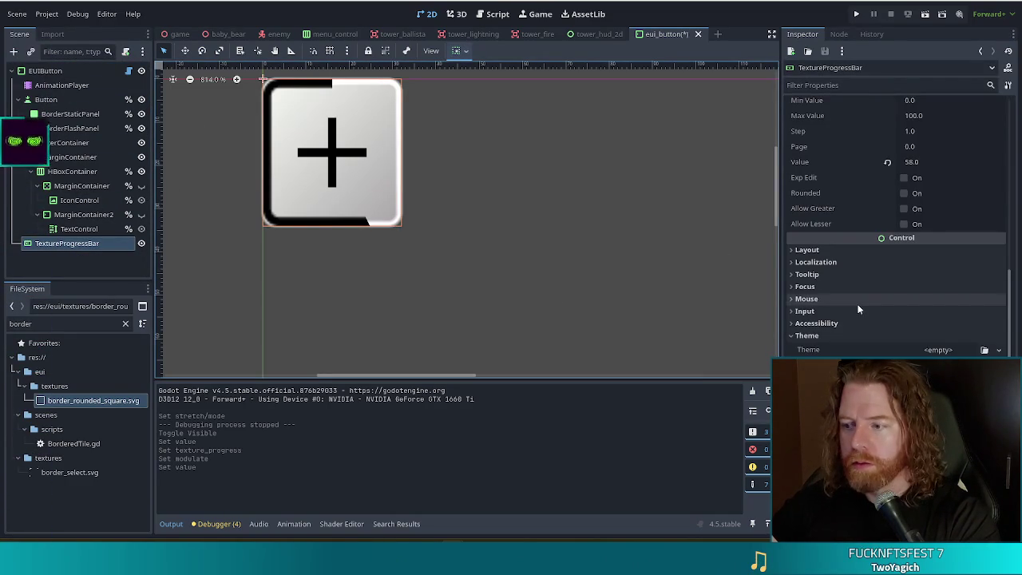
scroll(858, 309, "down", 5)
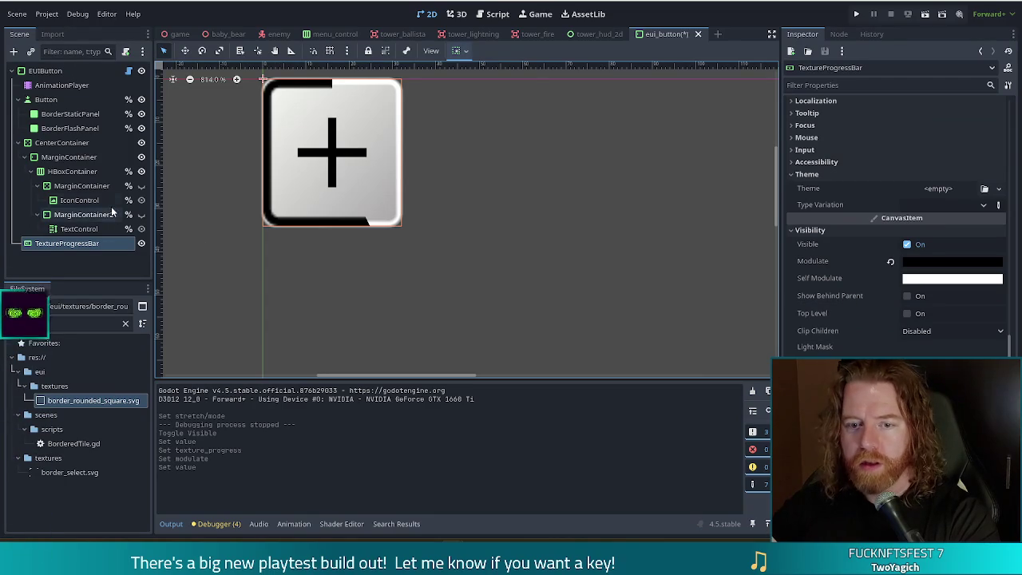
left_click(45, 70)
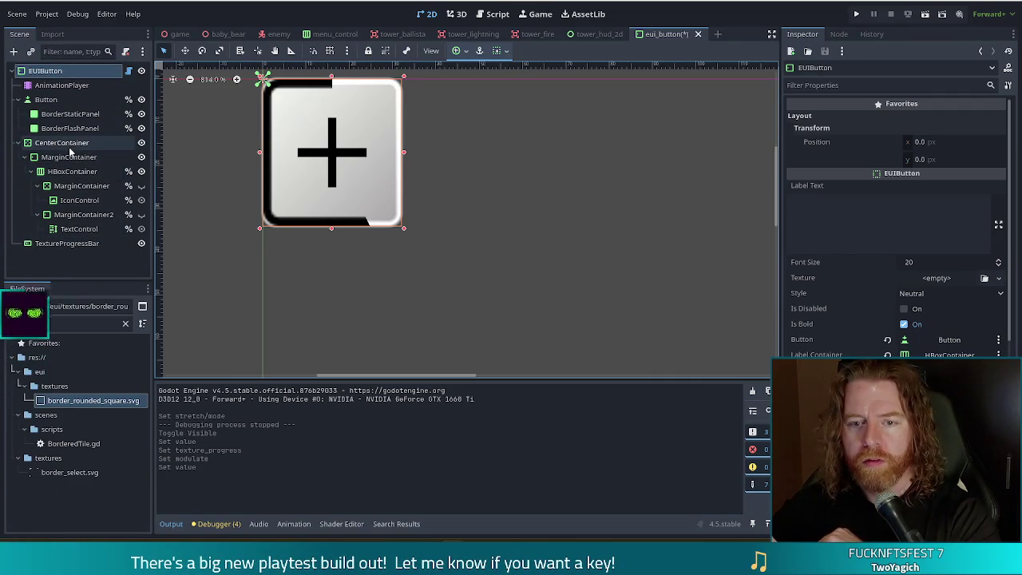
left_click(48, 99)
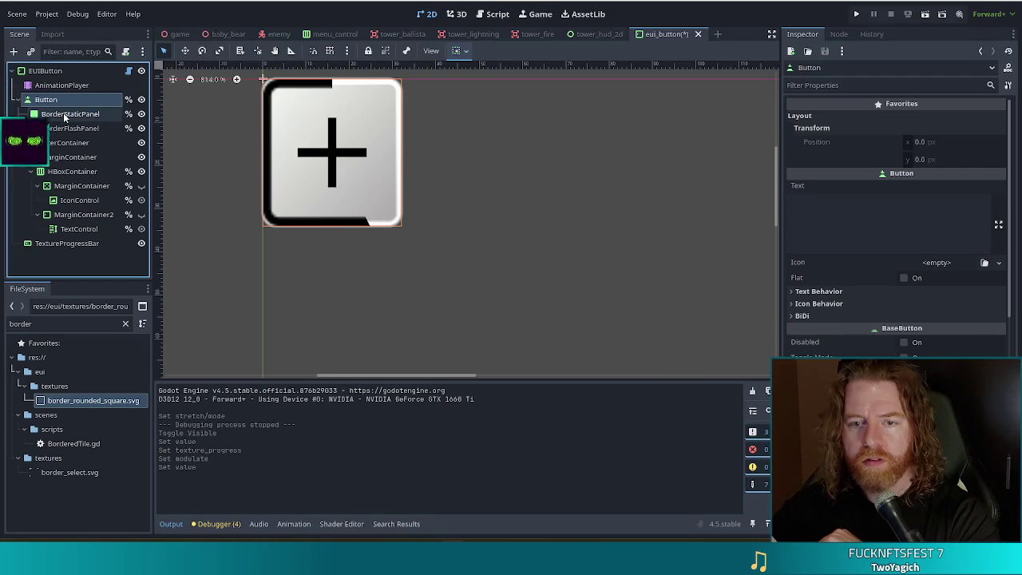
- Move the TextureProgressBar under the Button node and enlarge it around the button
left_click_drag(61, 245, 53, 99)
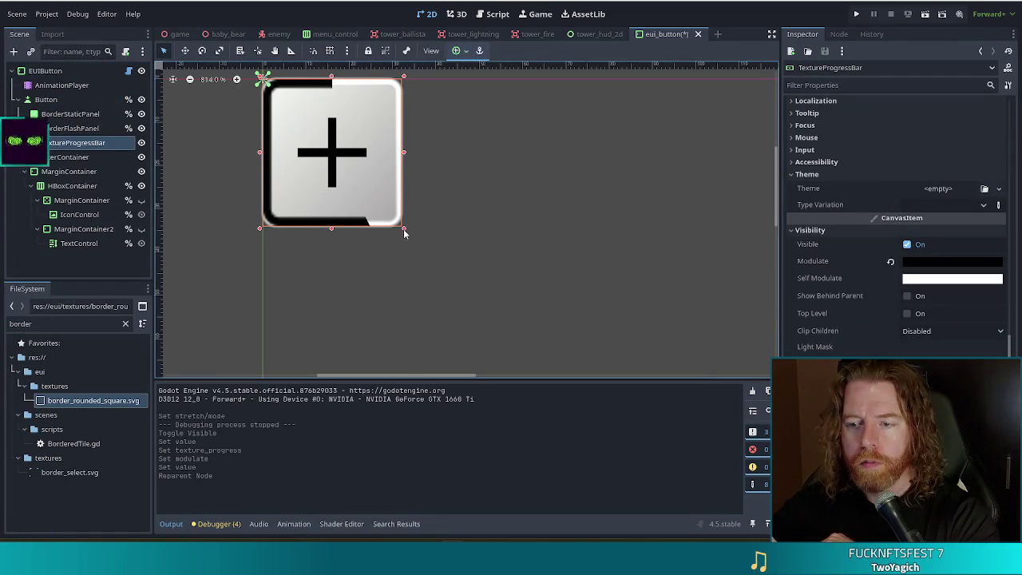
left_click_drag(404, 232, 408, 233)
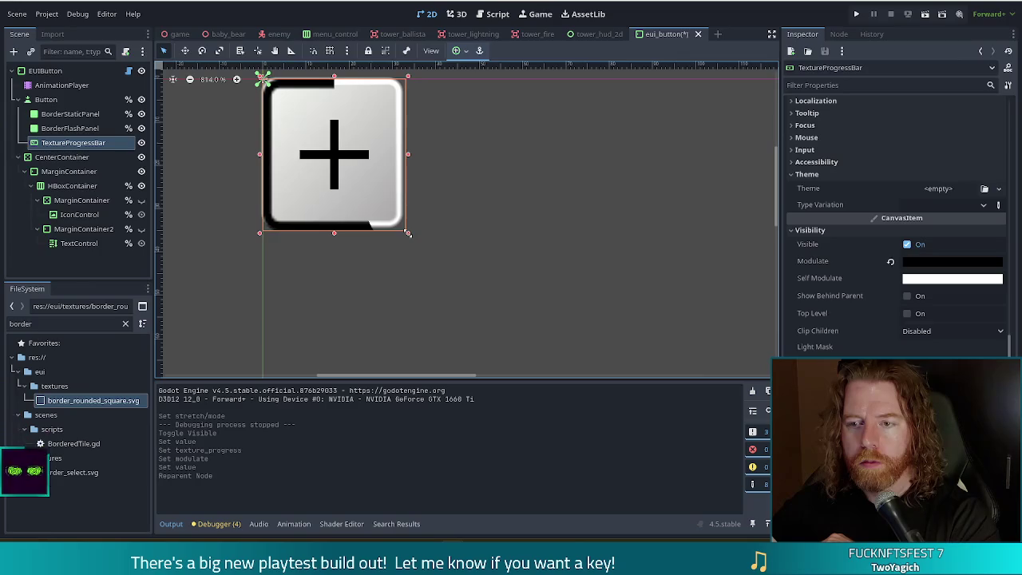
left_click_drag(260, 76, 262, 77)
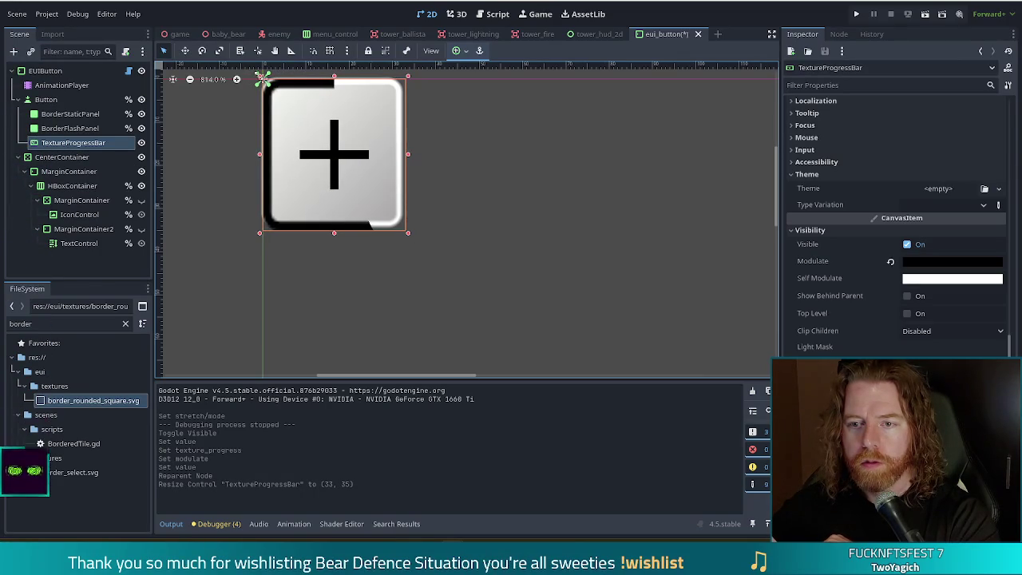
scroll(342, 266, "down", 6)
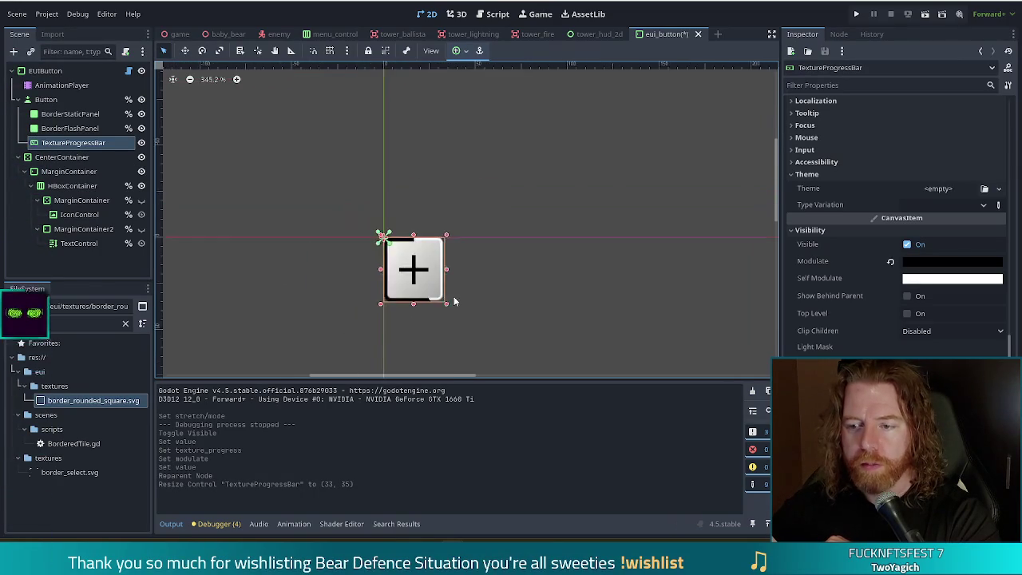
left_click(537, 330)
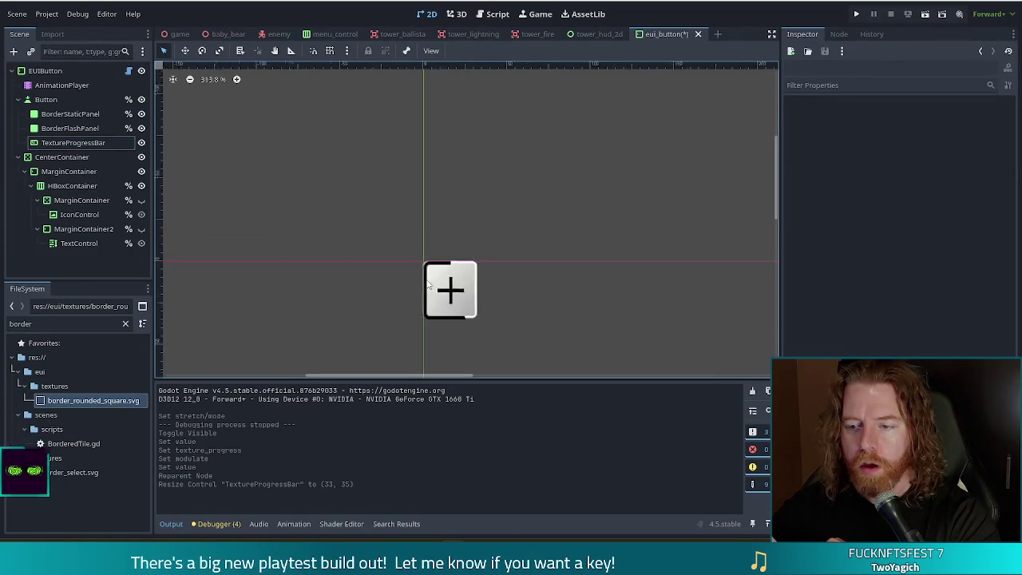
scroll(433, 267, "up", 6)
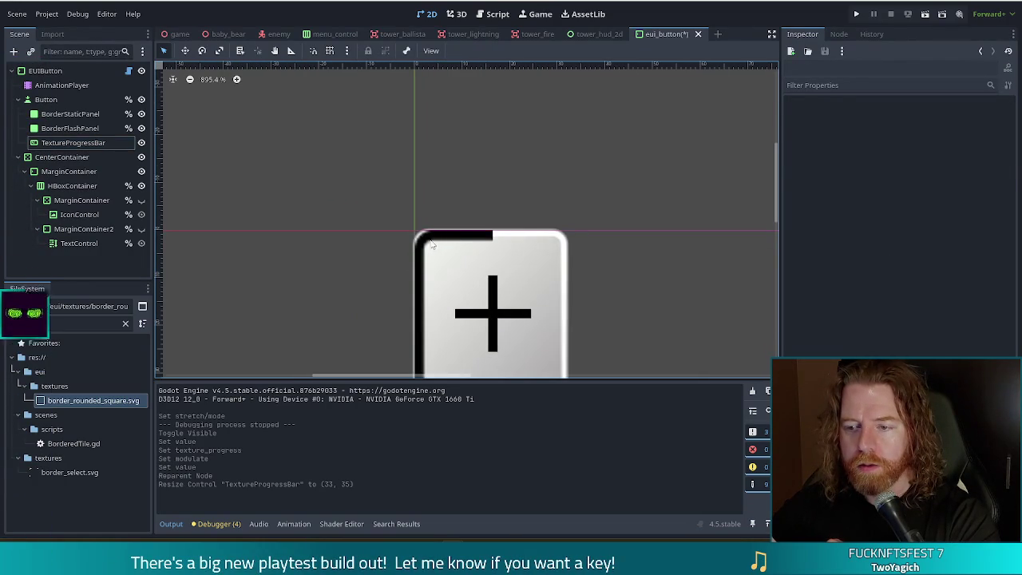
- Nudge the progress bar to (-1, -1) and resize it to 34×36
left_click(431, 246)
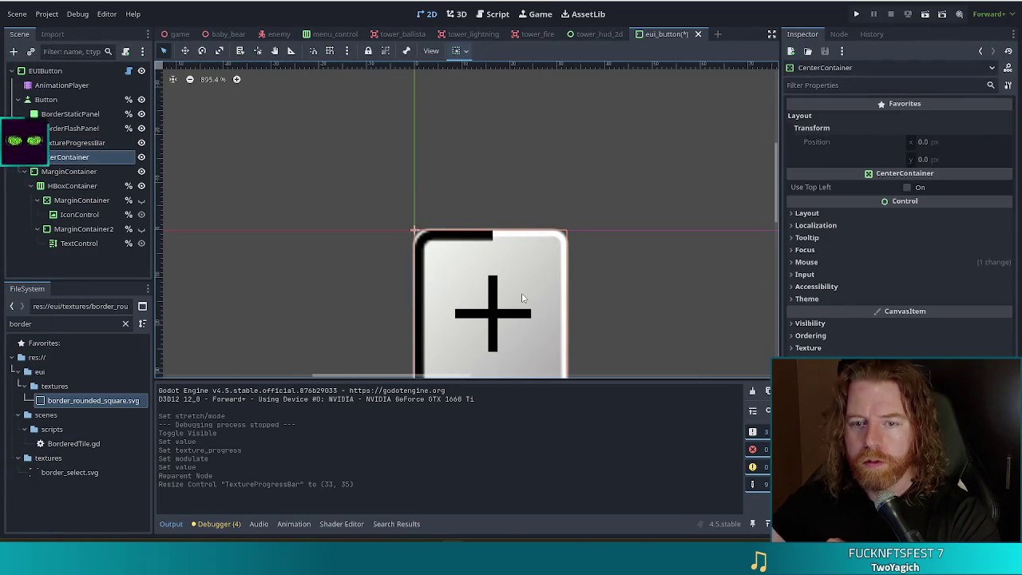
left_click(61, 143)
key("Up")
key("Left")
scroll(688, 303, "down", 4)
left_click_drag(653, 304, 514, 156)
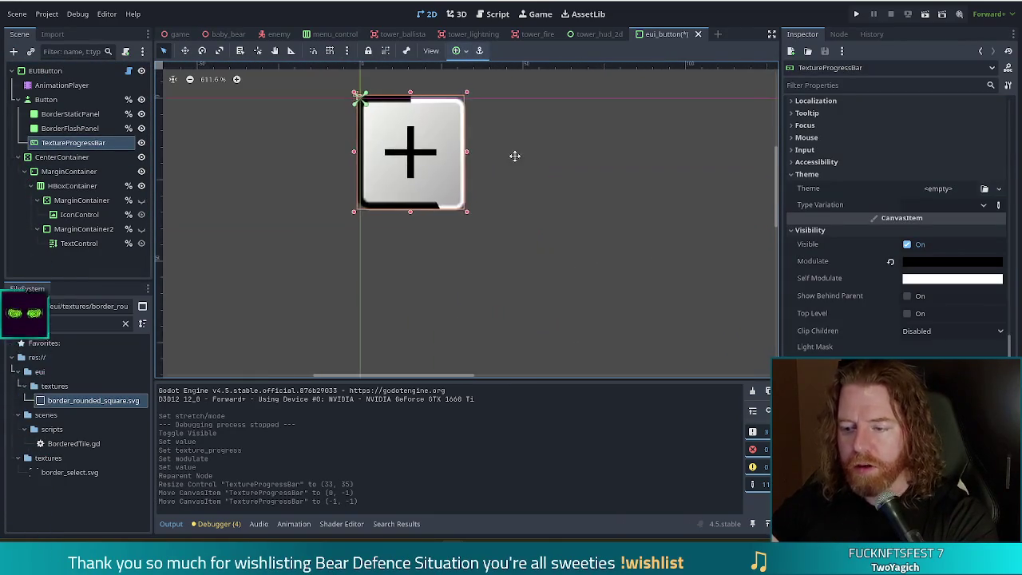
left_click_drag(467, 210, 470, 212)
left_click(584, 249)
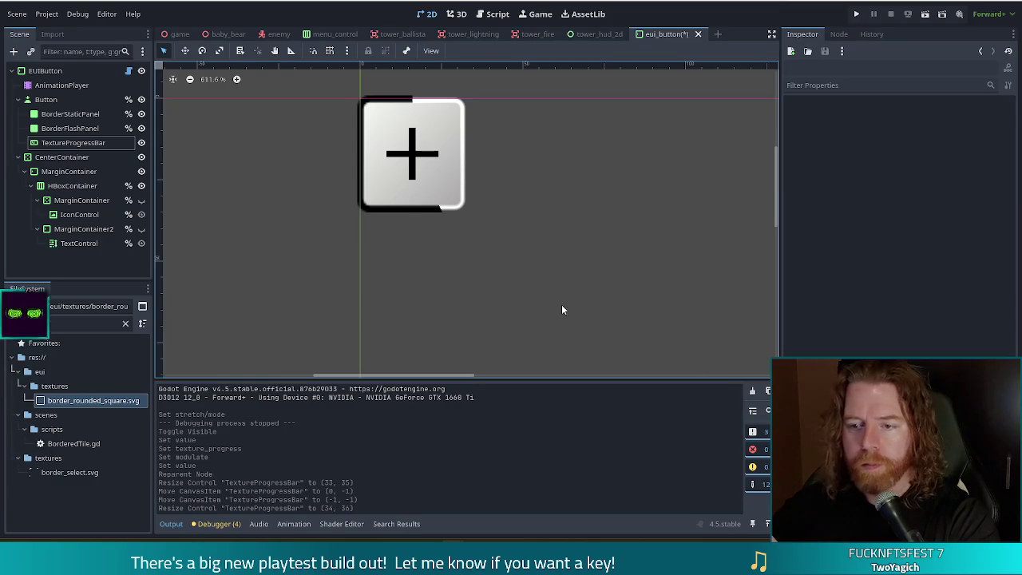
- Zoom in and out to check the outline framing the plus button
scroll(392, 198, "up", 6)
scroll(391, 198, "up", 2)
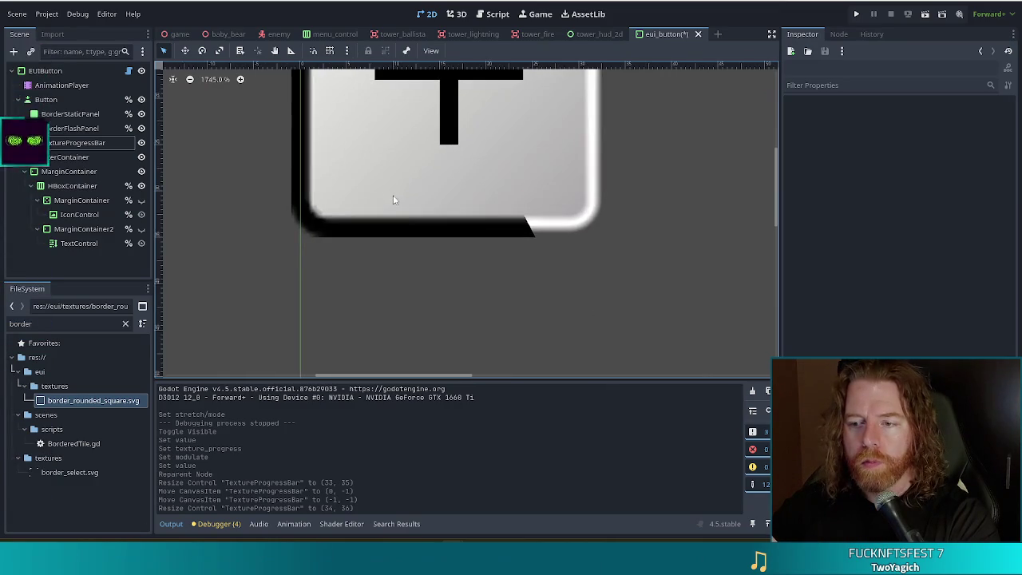
scroll(392, 198, "down", 10)
scroll(403, 198, "down", 3)
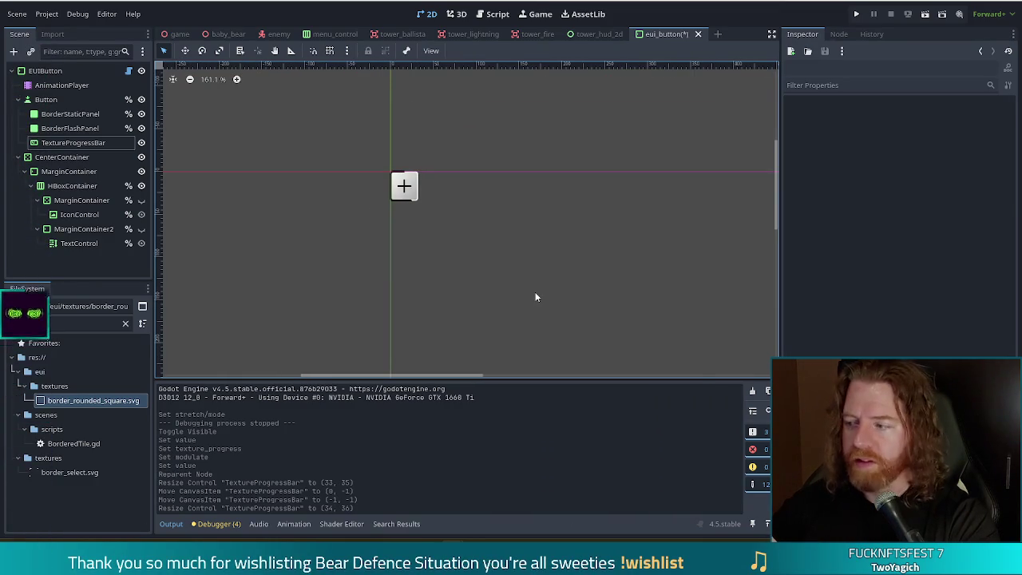
scroll(354, 171, "up", 4)
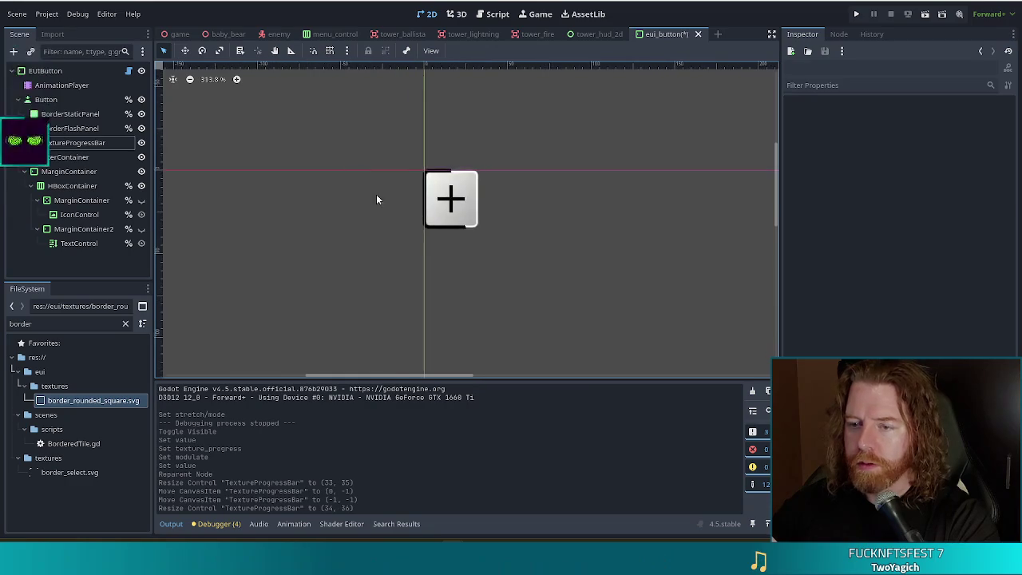
scroll(590, 230, "up", 3)
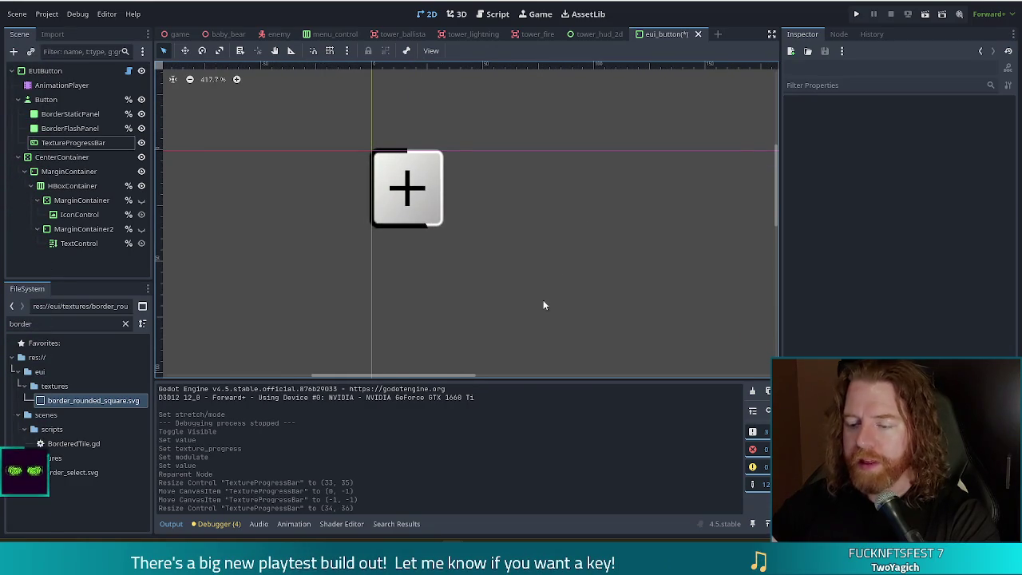
scroll(485, 309, "down", 5)
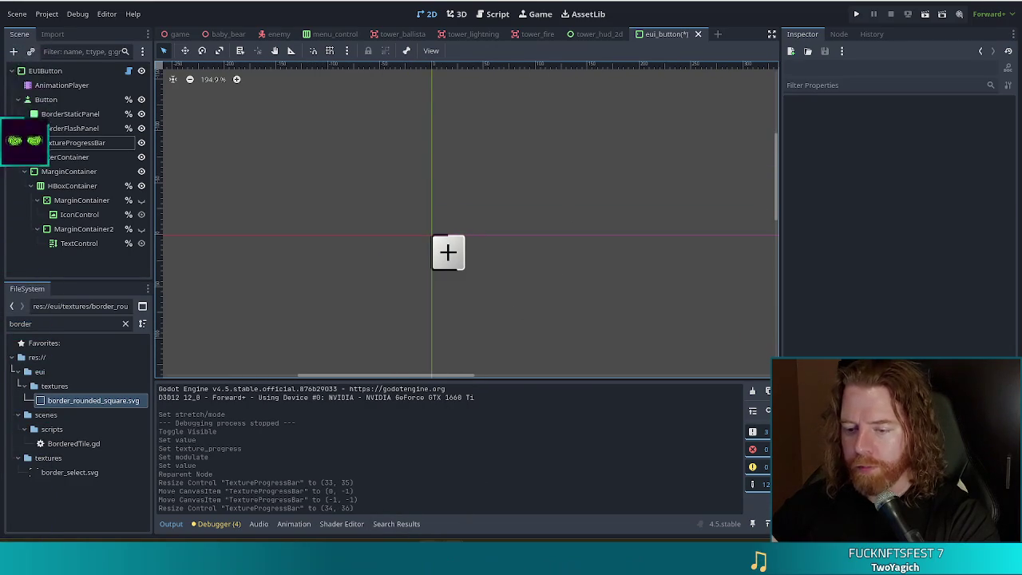
- Shrink the rounded square's inner cutout with the Node tool and save border_rounded_square.svg
key("alt+Tab")
double_click(330, 148)
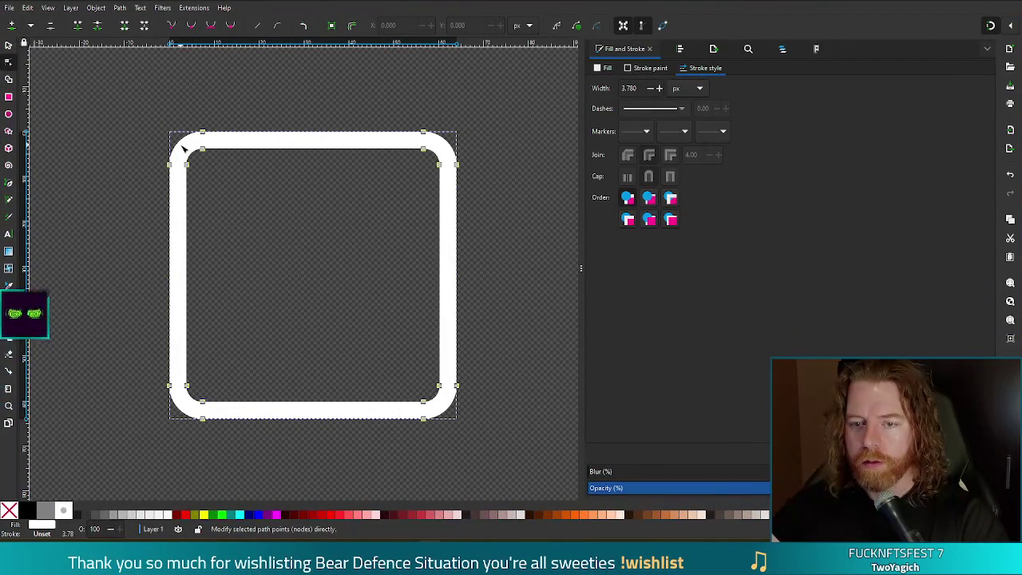
mouse_move(184, 147)
left_mouse_down()
mouse_move(413, 327)
mouse_move(458, 413)
mouse_move(422, 372)
mouse_move(440, 398)
mouse_move(436, 391)
left_mouse_up()
key("ctrl+s")
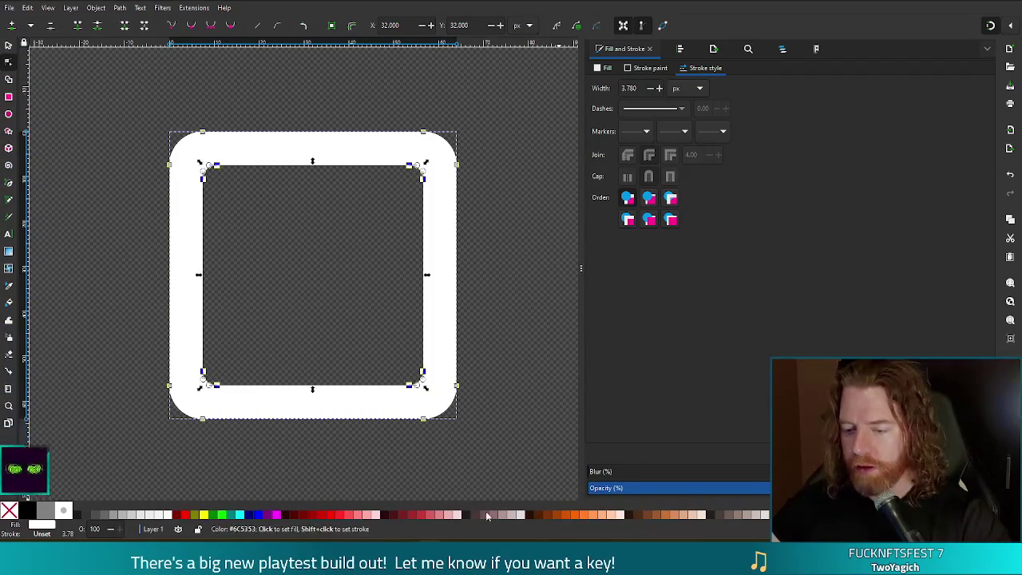
mouse_move(453, 566)
left_click(408, 521)
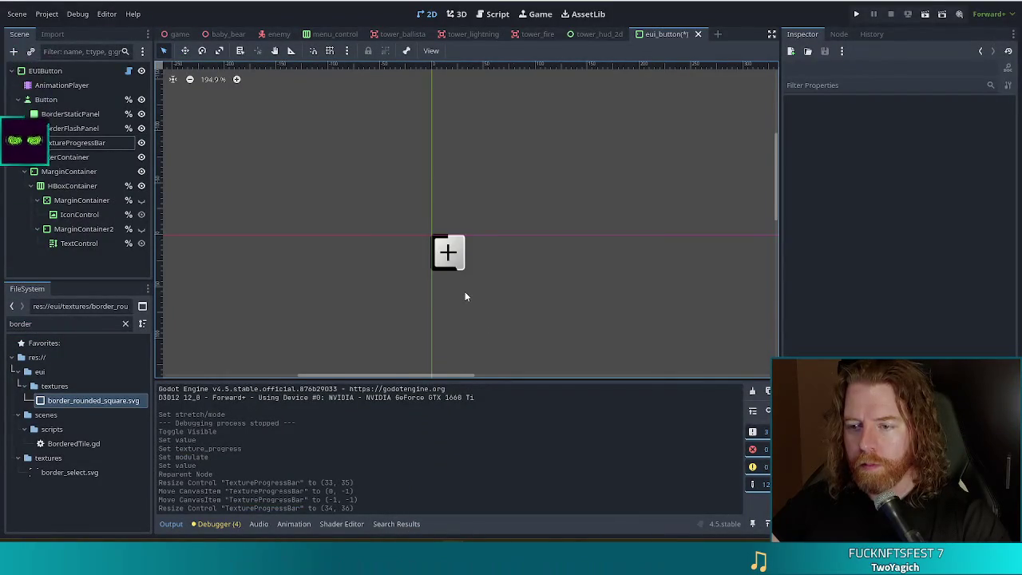
- Inspect the thicker border around the plus button, select TextureProgressBar, and save eui_button
scroll(466, 296, "up", 3)
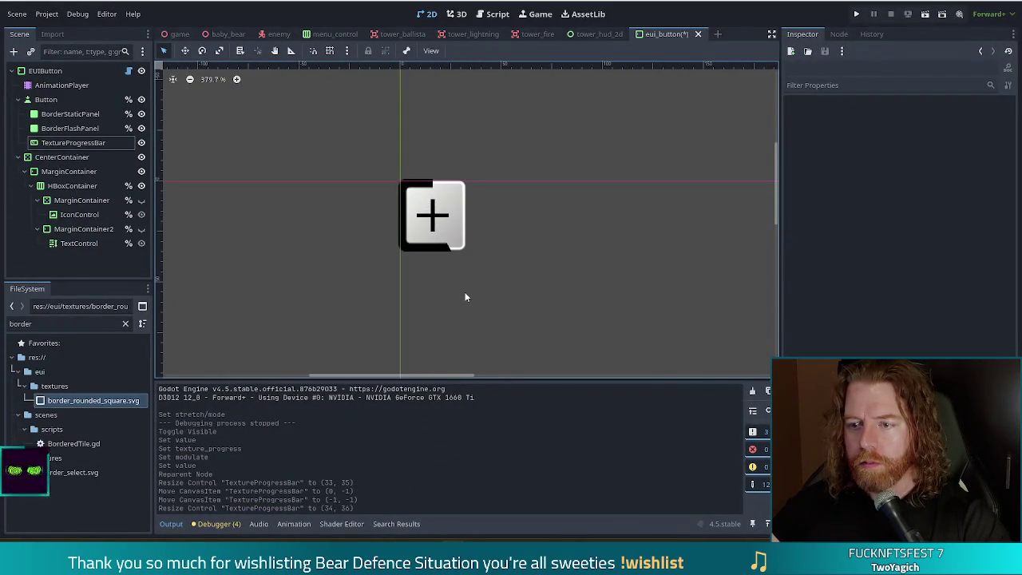
scroll(455, 251, "up", 4)
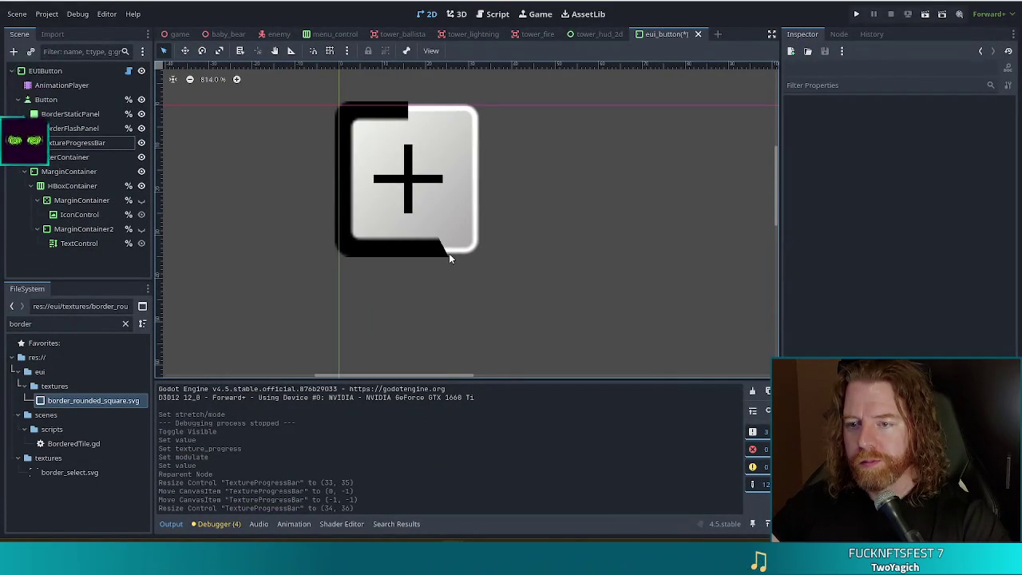
scroll(453, 255, "down", 7)
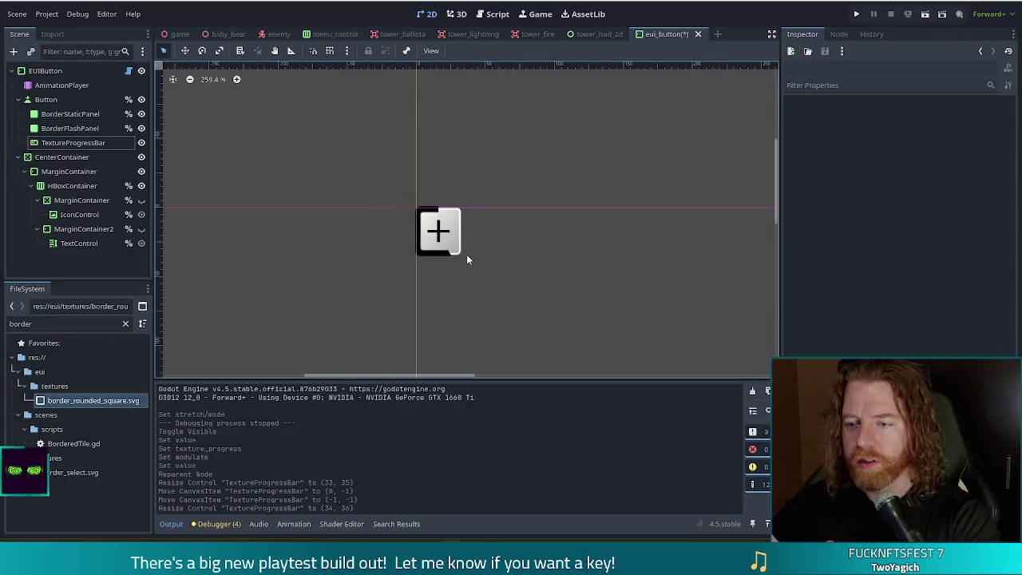
scroll(495, 252, "down", 3)
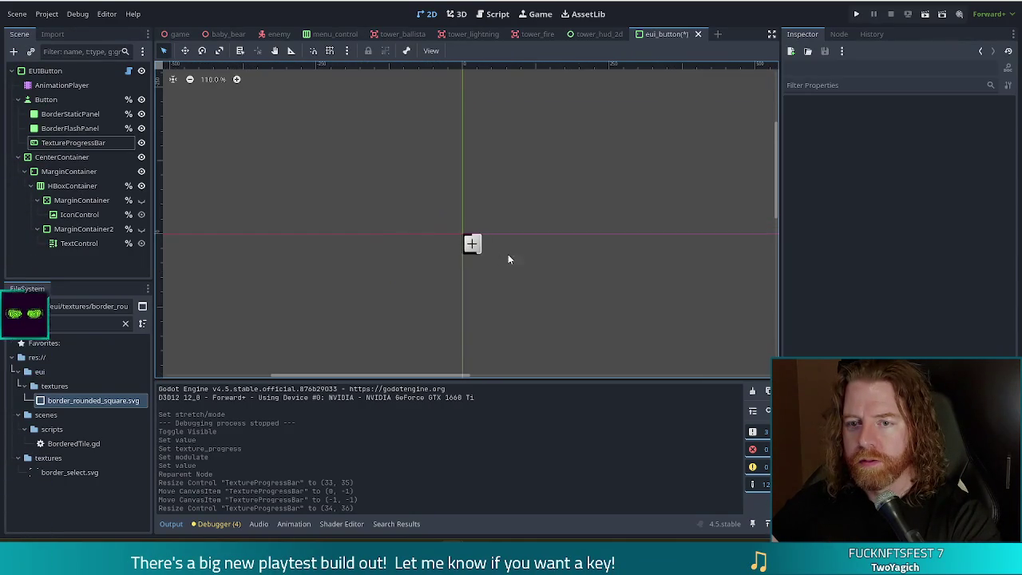
scroll(529, 255, "up", 3)
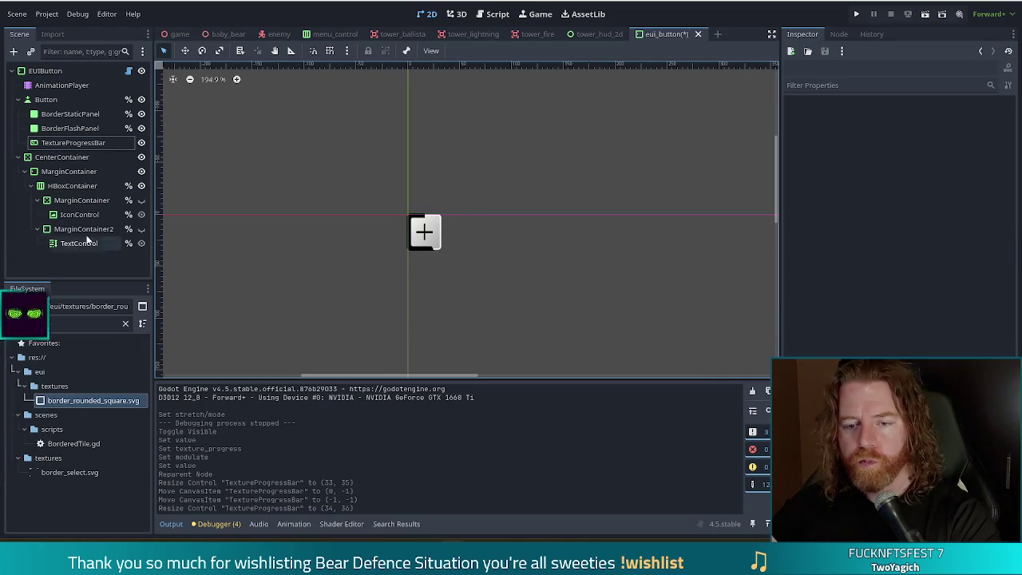
left_click(73, 142)
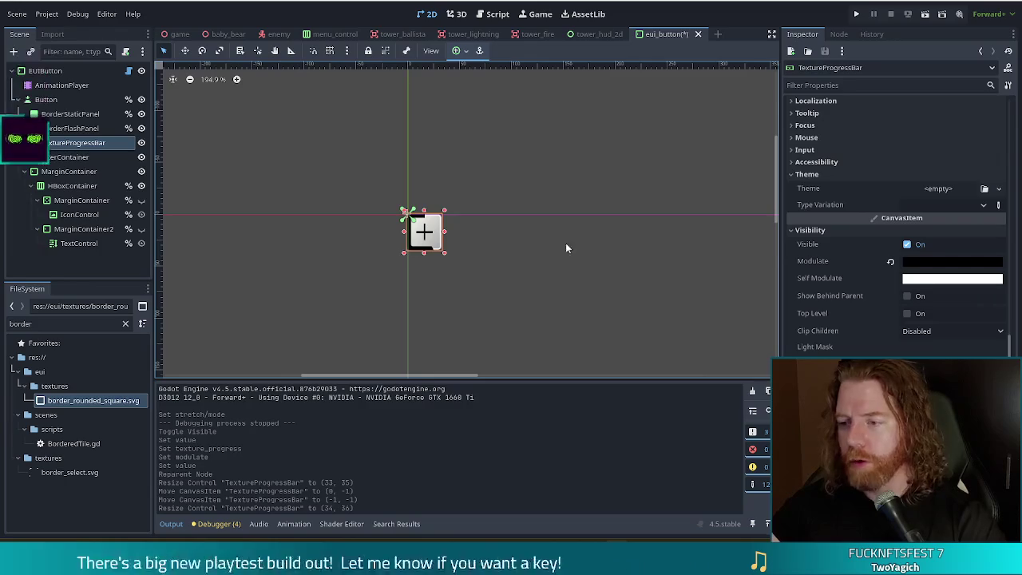
scroll(400, 266, "up", 3)
scroll(458, 245, "up", 3)
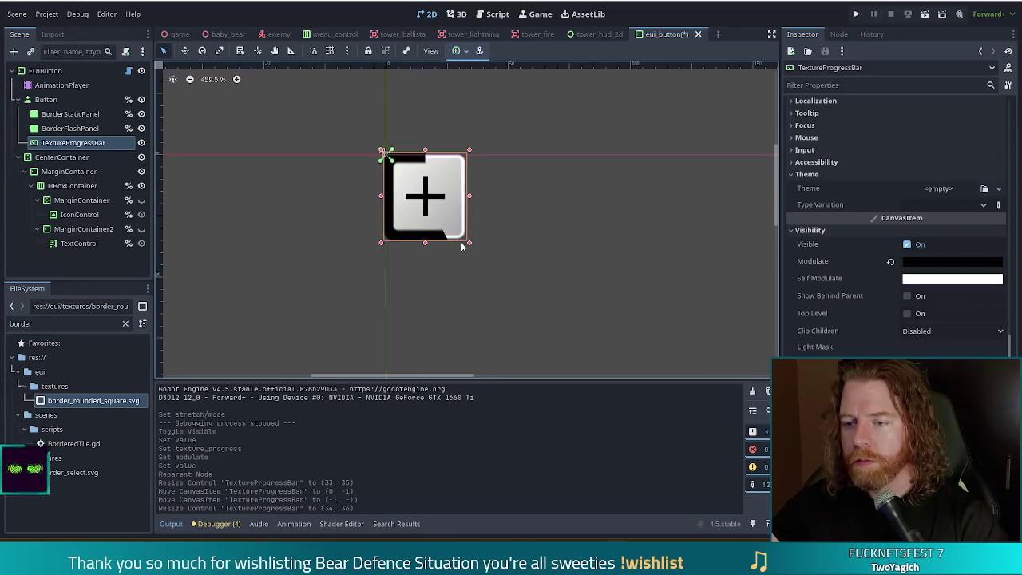
key("ctrl+s")
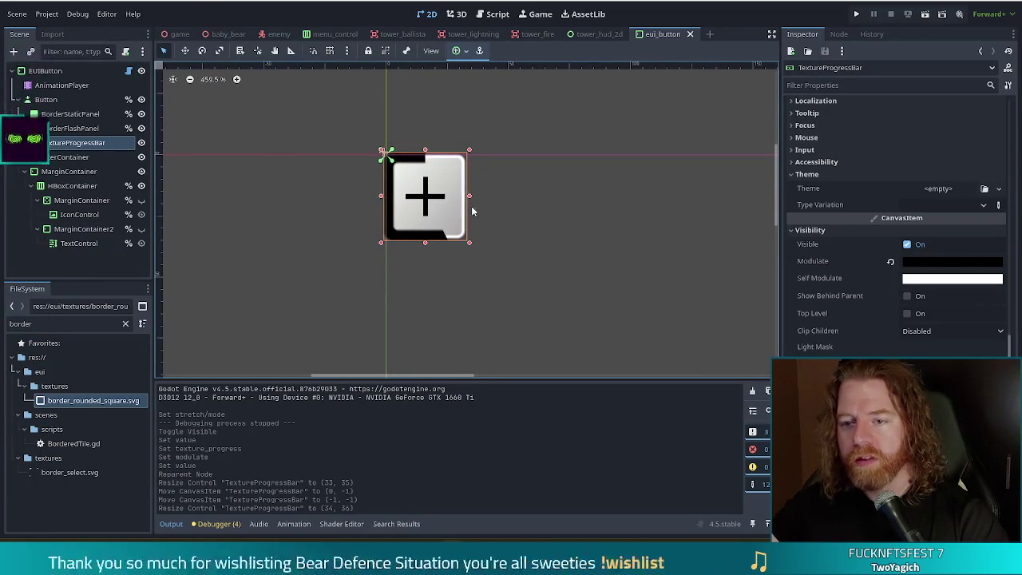
- Reimport border_rounded_square.svg with SVG scale 2.0 for a 128×128 texture
left_click(59, 36)
left_click(98, 403)
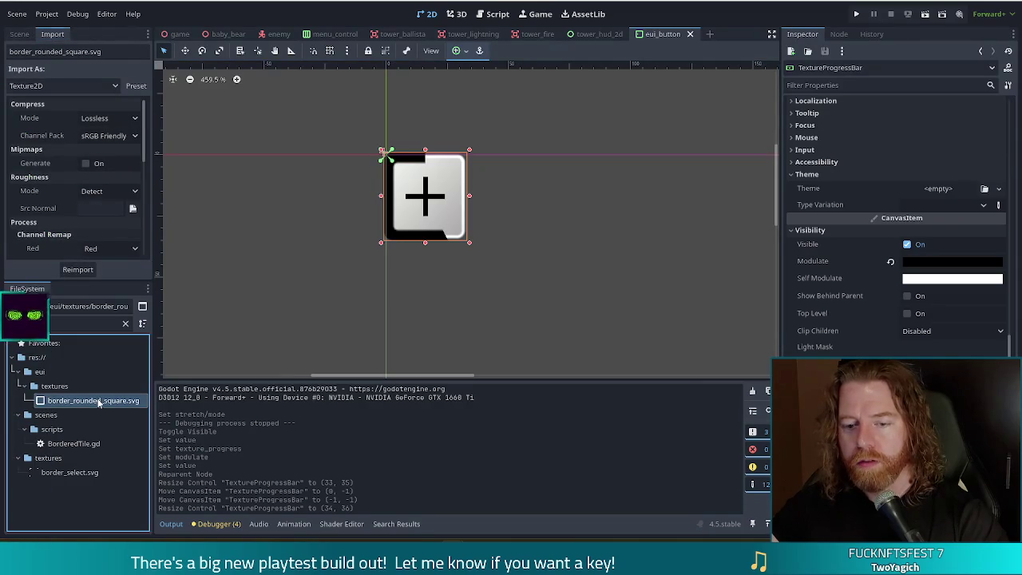
double_click(99, 403)
scroll(75, 182, "down", 10)
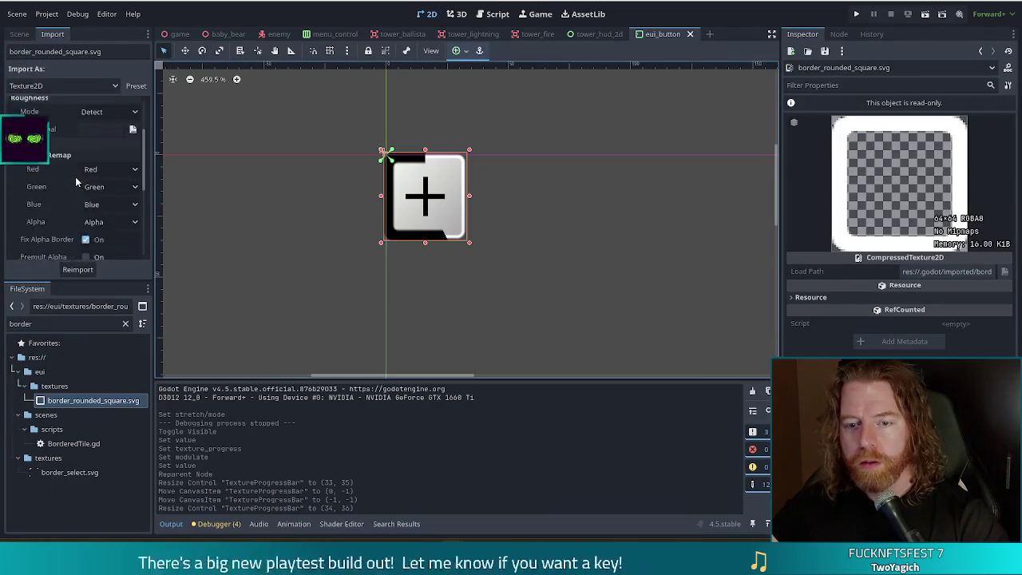
left_click(106, 204)
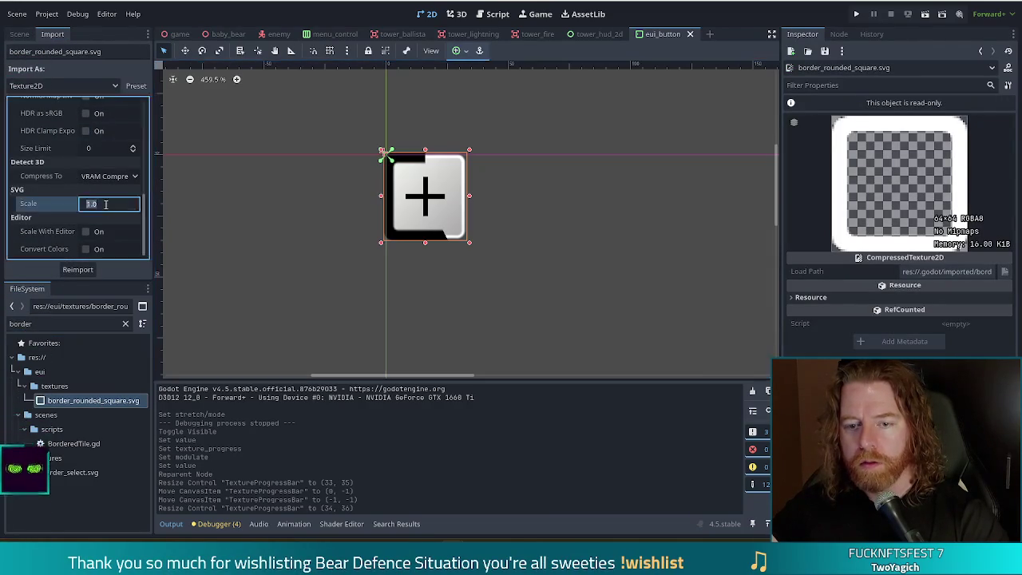
type("2")
key("Return")
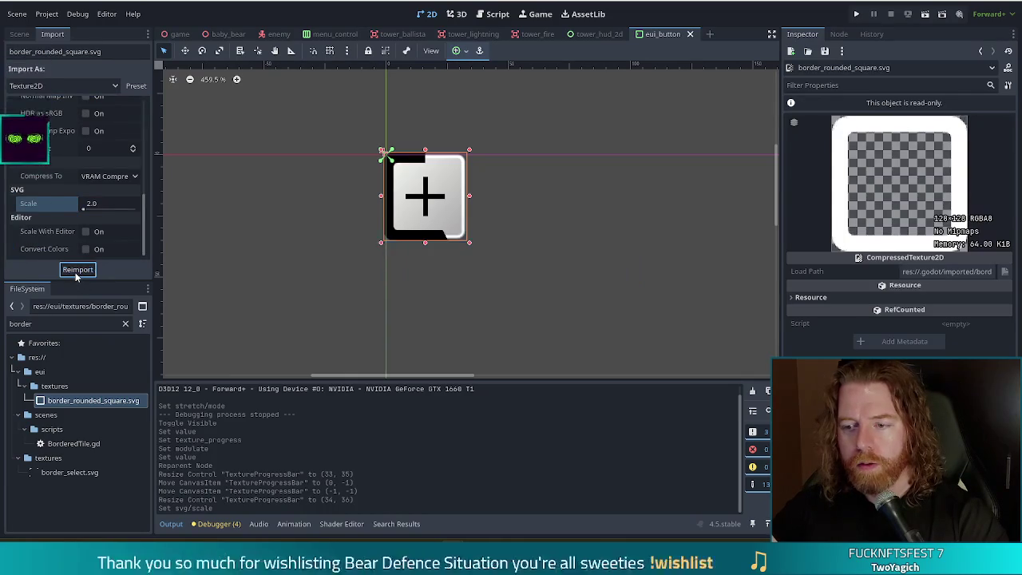
left_click(350, 319)
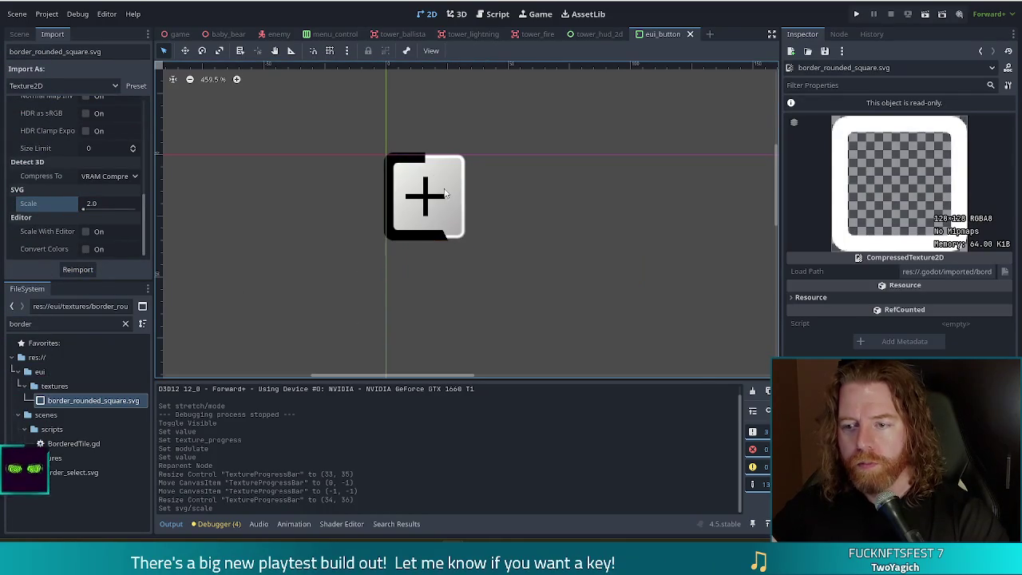
scroll(445, 192, "up", 4)
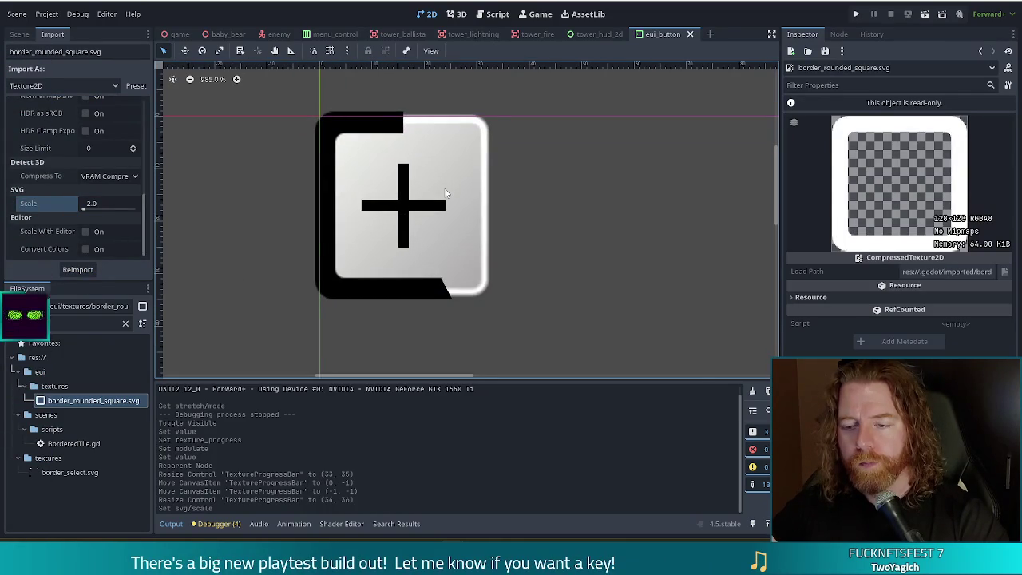
scroll(444, 187, "down", 6)
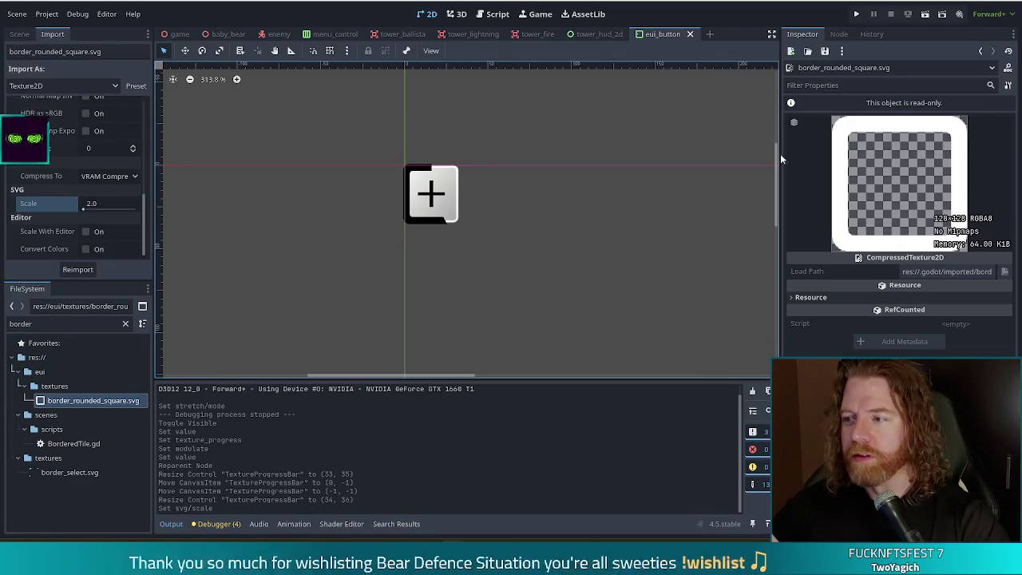
left_click(19, 33)
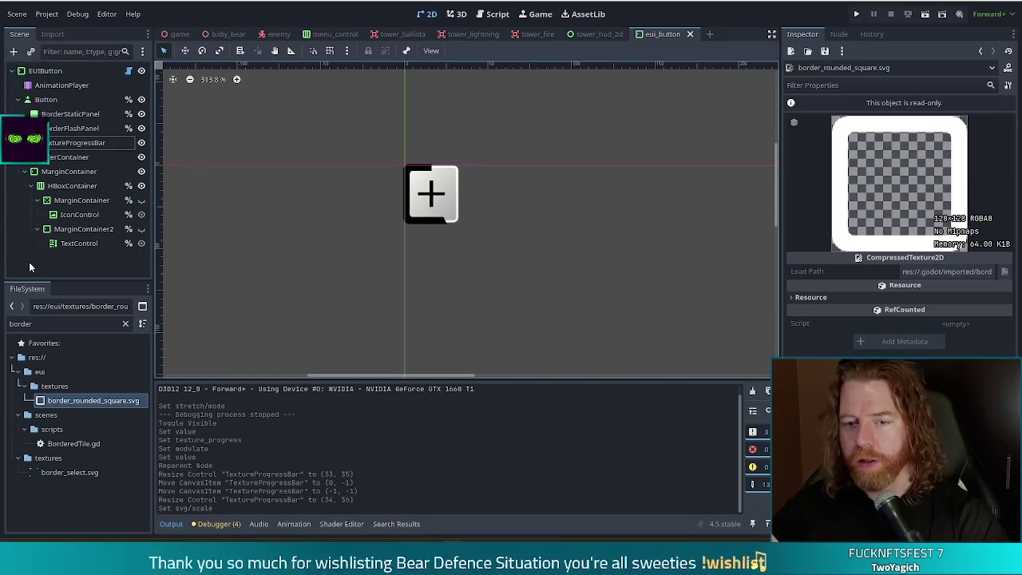
- Check BorderFlashPanel's material, then reset the TextureProgressBar's Modulate so it renders white
left_click(58, 145)
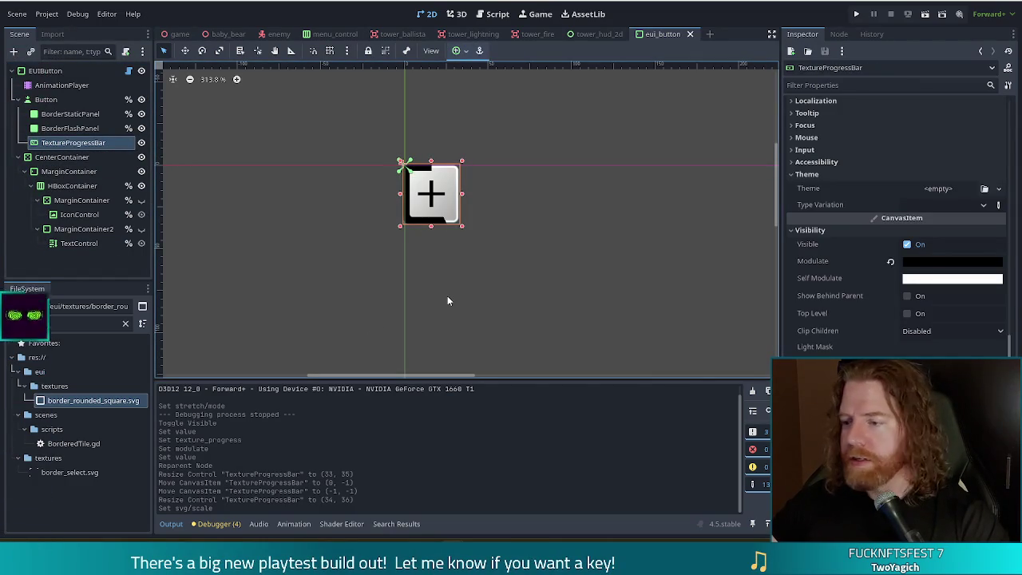
left_click(69, 130)
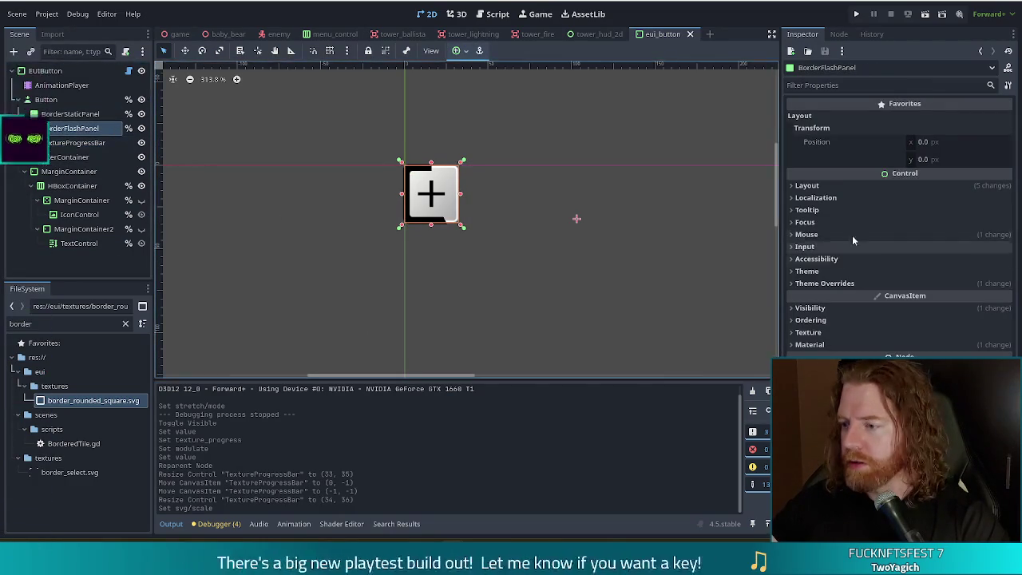
left_click(878, 346)
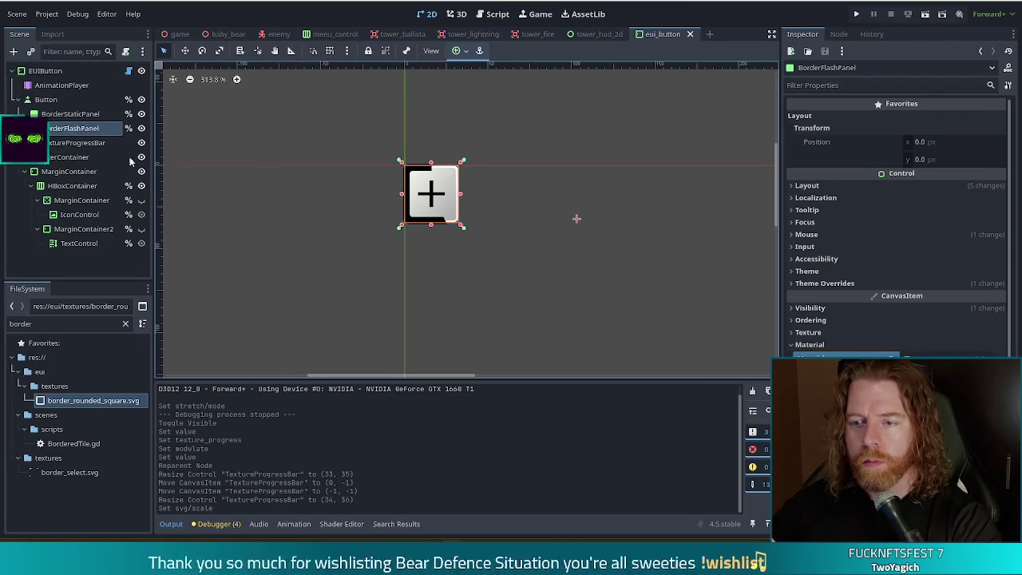
left_click(72, 144)
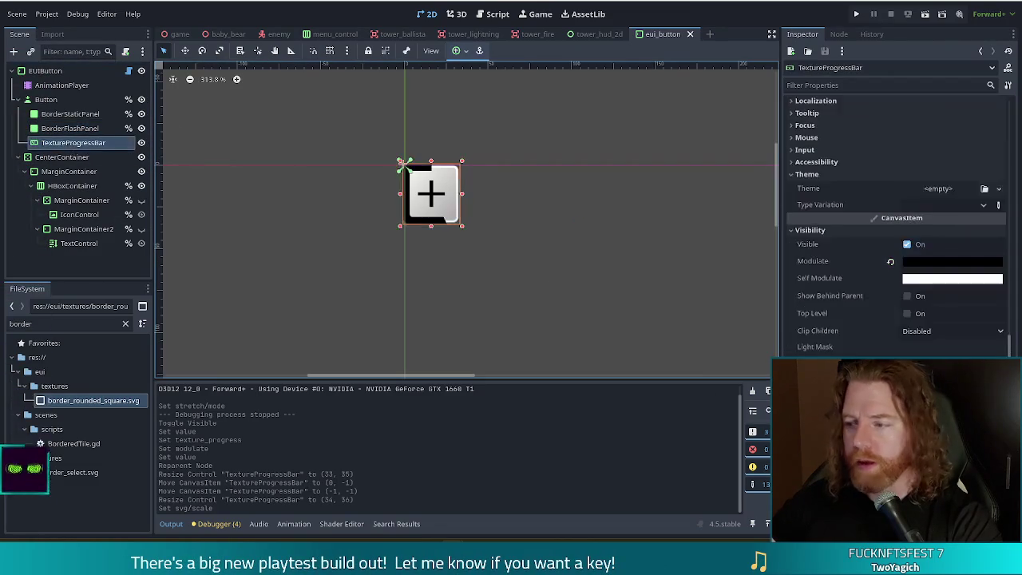
left_click(891, 263)
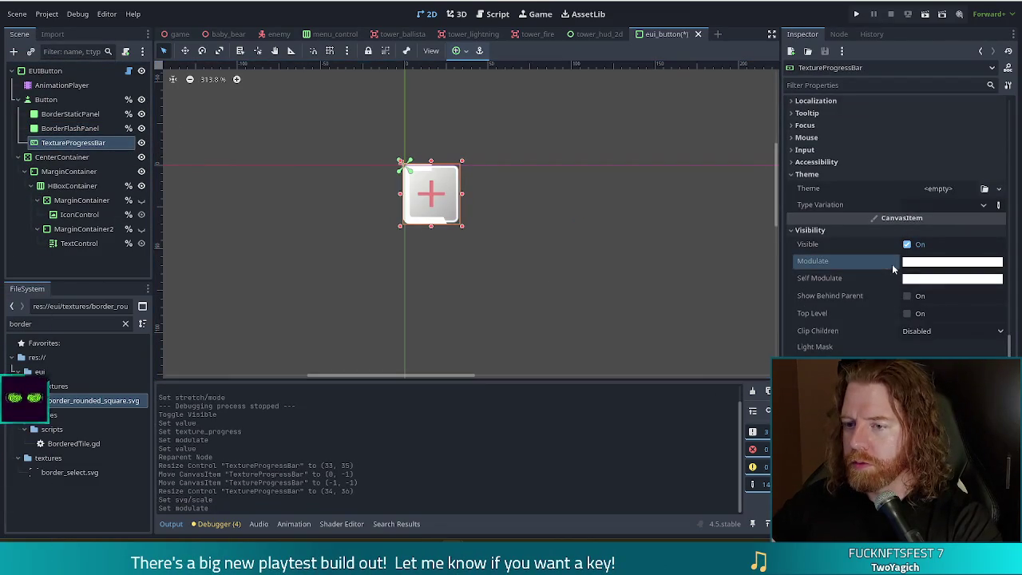
left_click(553, 317)
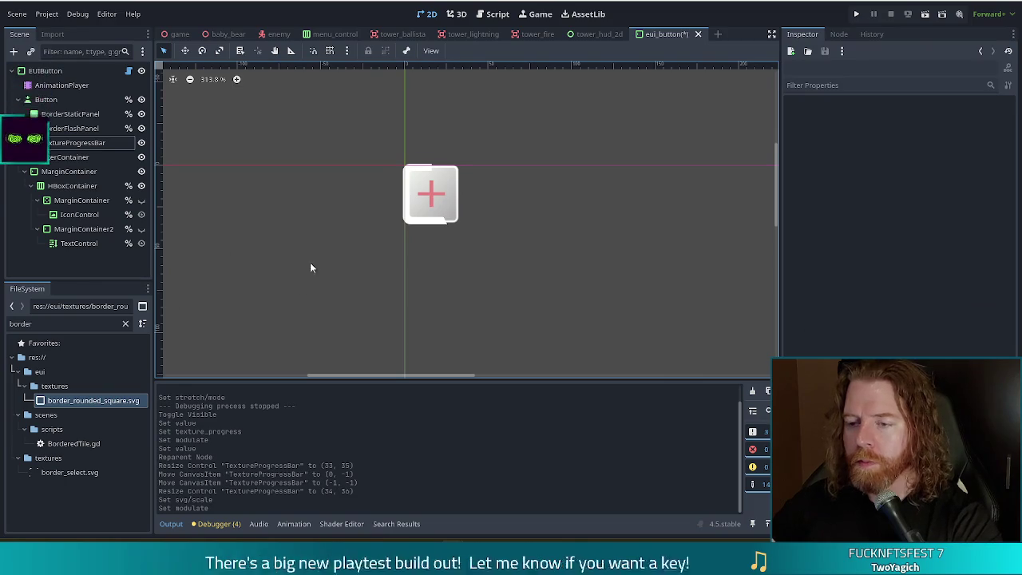
- Compare against BorderFlashPanel again and assign a material to the TextureProgressBar
left_click(67, 128)
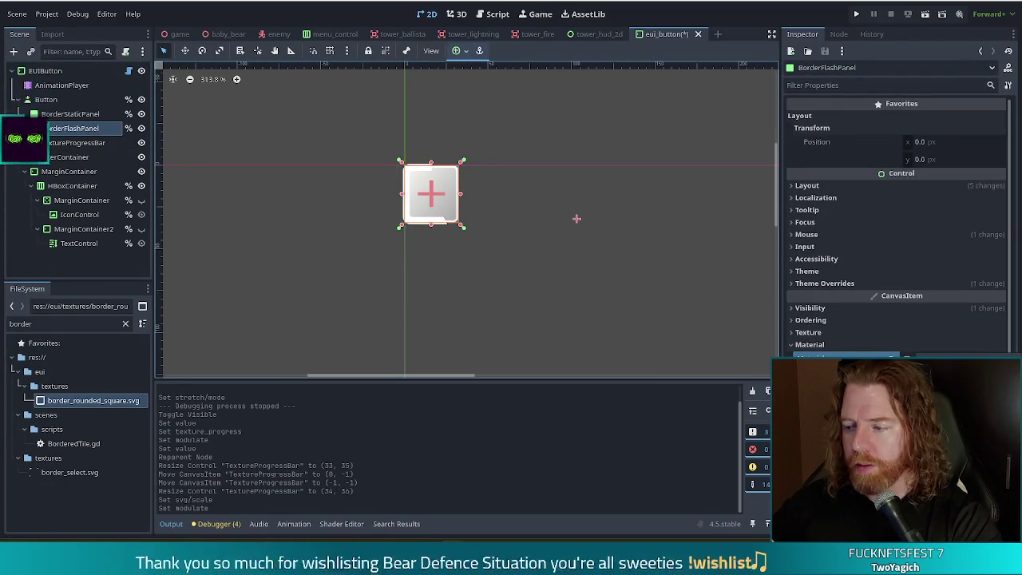
left_click(72, 142)
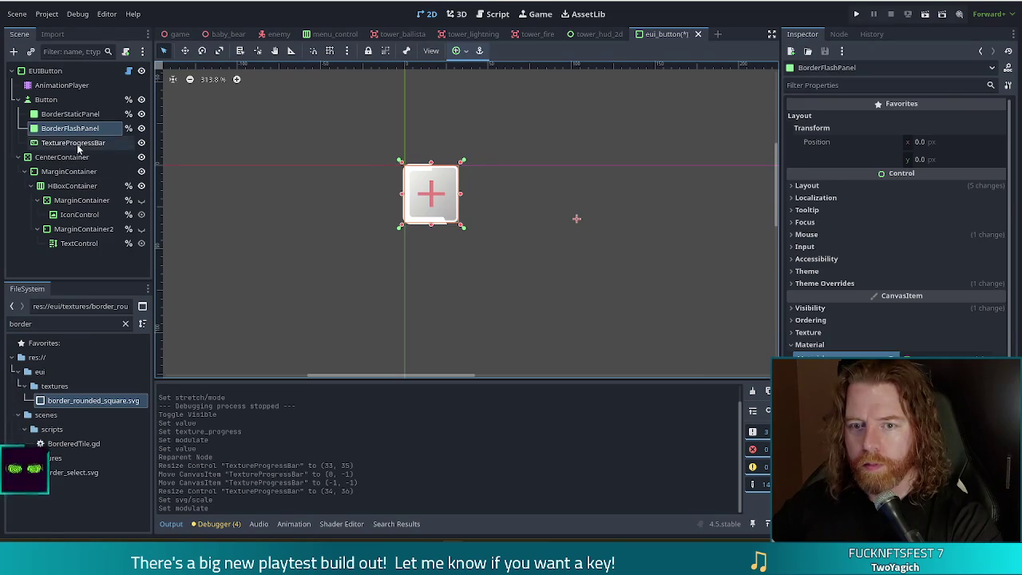
scroll(923, 321, "down", 1)
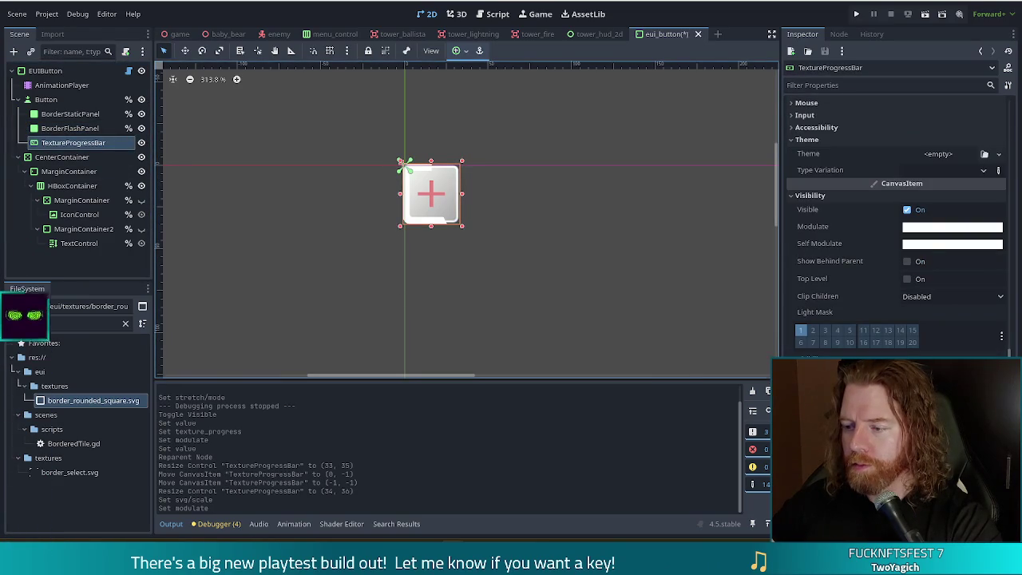
scroll(924, 321, "down", 1)
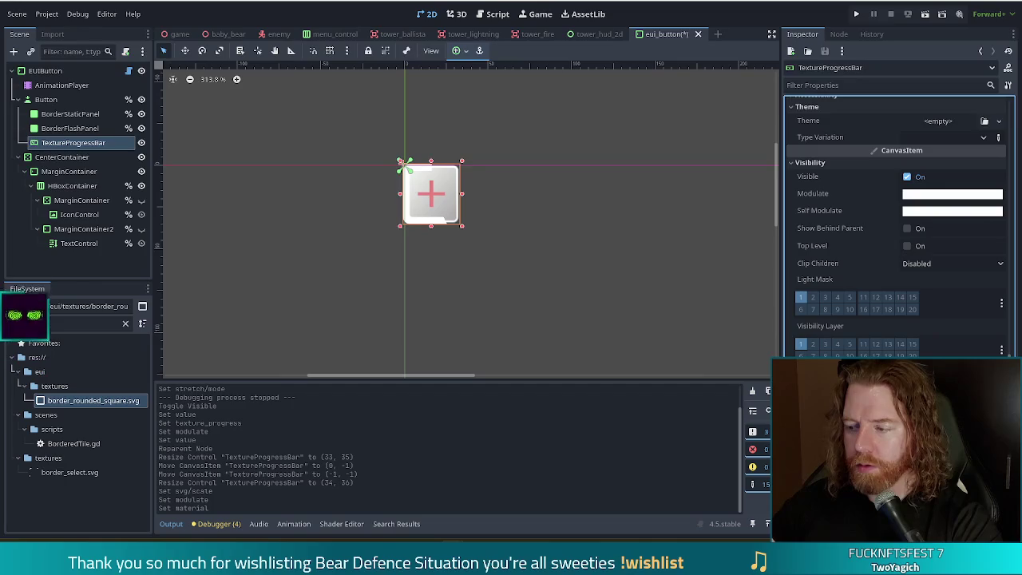
left_click(428, 320)
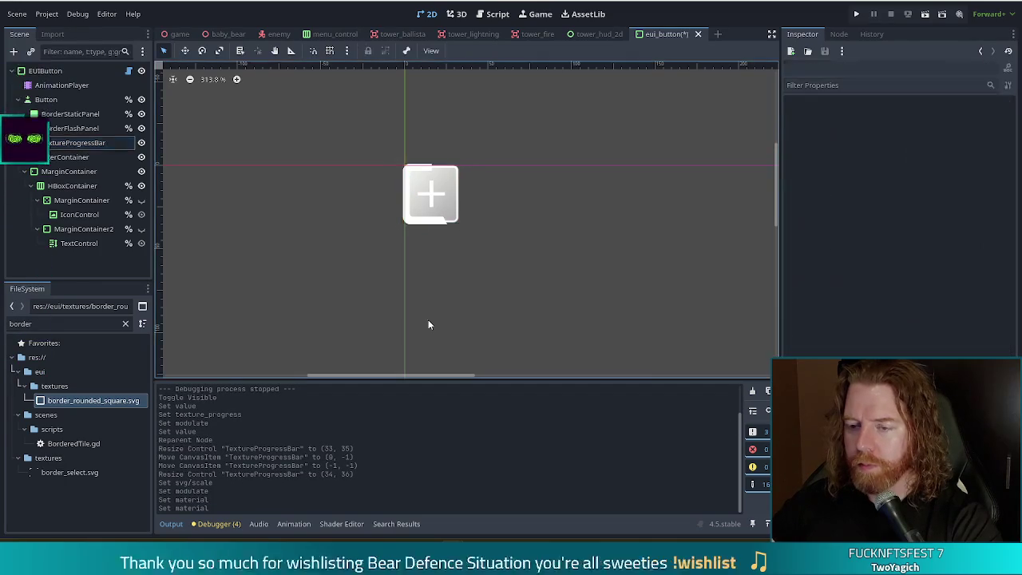
left_click(73, 142)
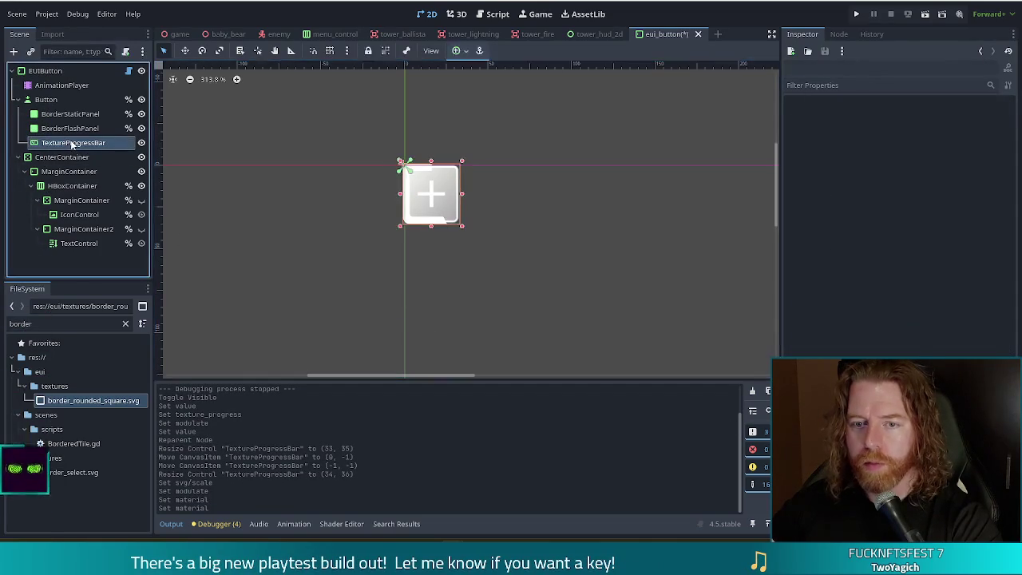
- Drag the TextureProgressBar's Range Value from 58 to 57 to preview the partial fill
scroll(926, 279, "up", 5)
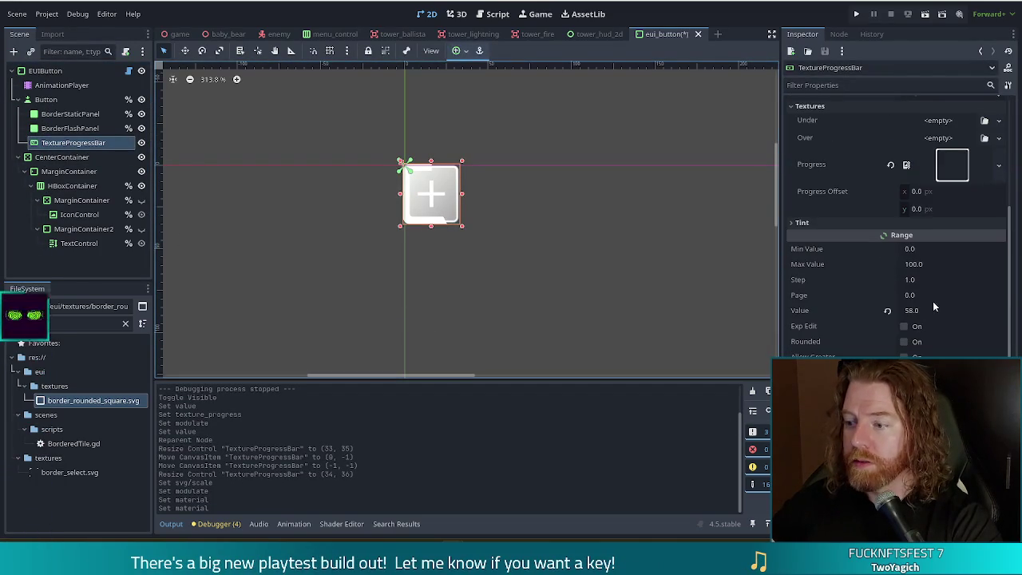
left_click_drag(949, 318, 941, 309)
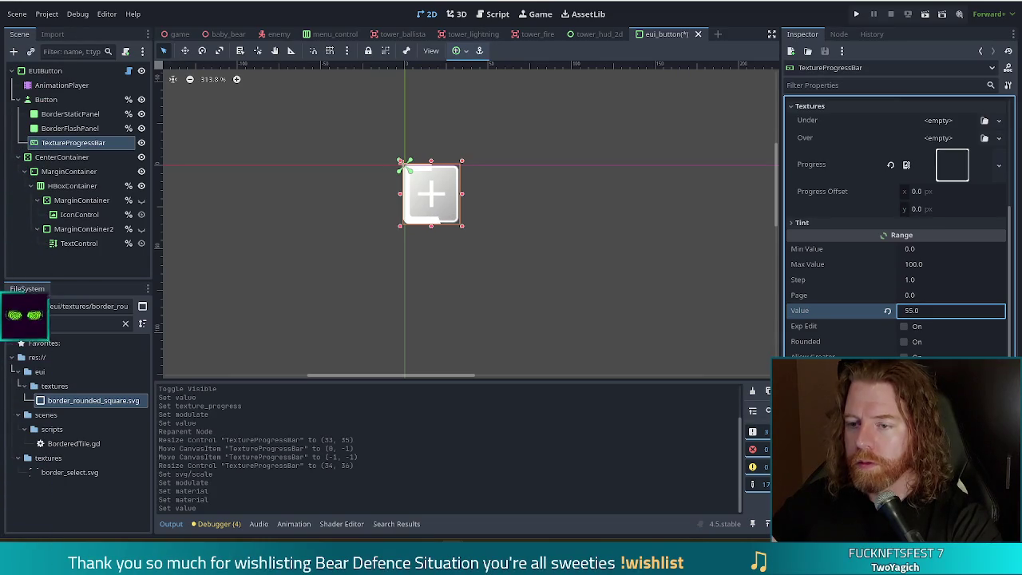
left_click_drag(942, 309, 956, 310)
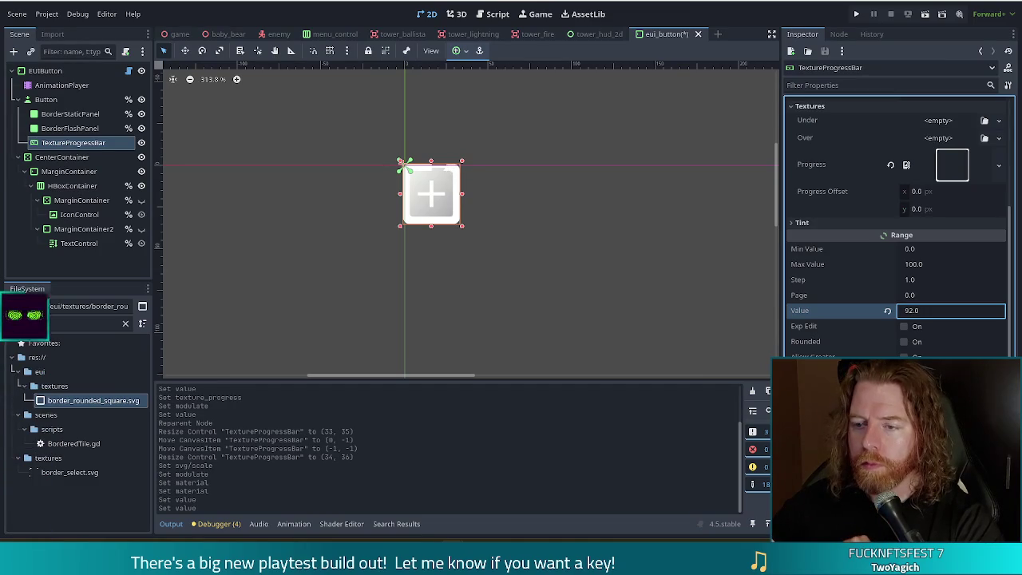
left_click_drag(950, 310, 948, 310)
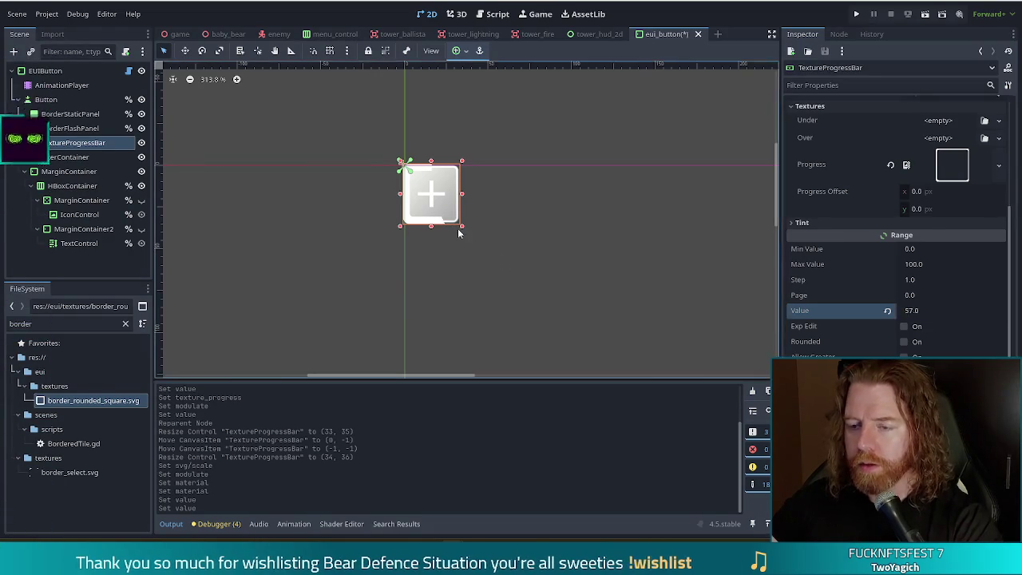
left_click(471, 303)
left_click(64, 156)
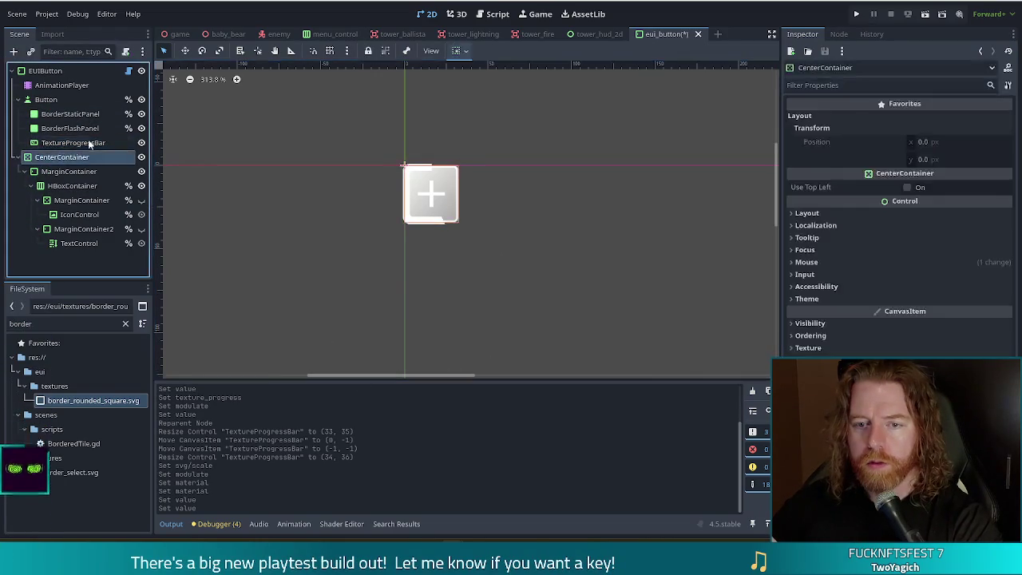
- Open eui_button.gd from the EUIButton's script icon and scroll to the style match block
left_click(72, 142)
left_click(83, 129)
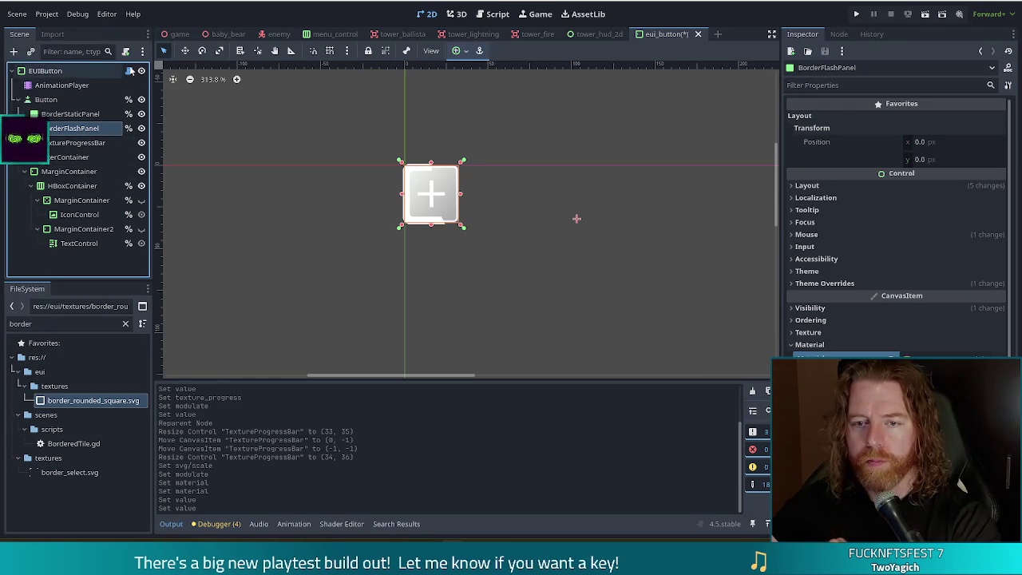
left_click(130, 71)
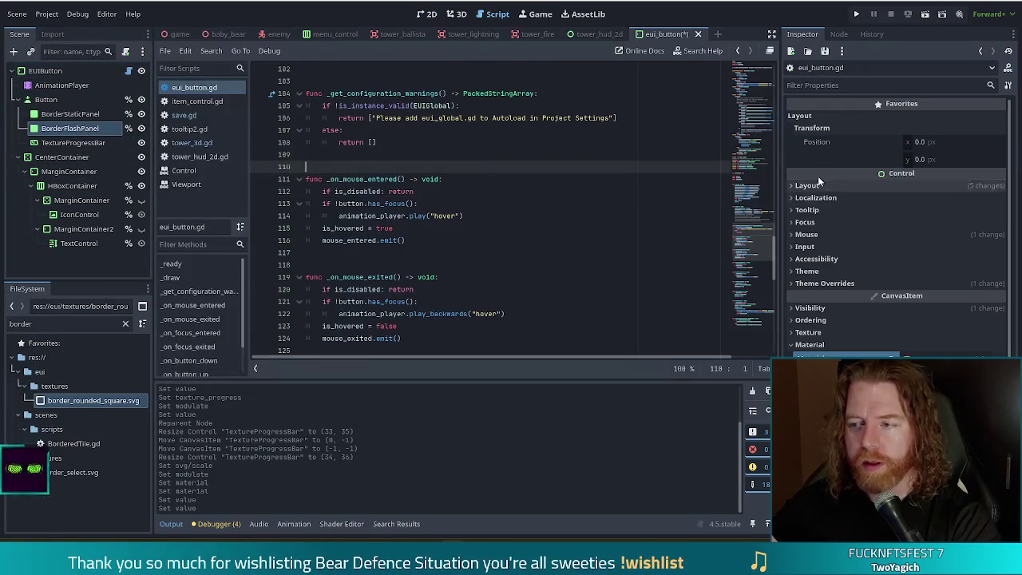
left_click(752, 187)
left_click_drag(752, 187, 746, 118)
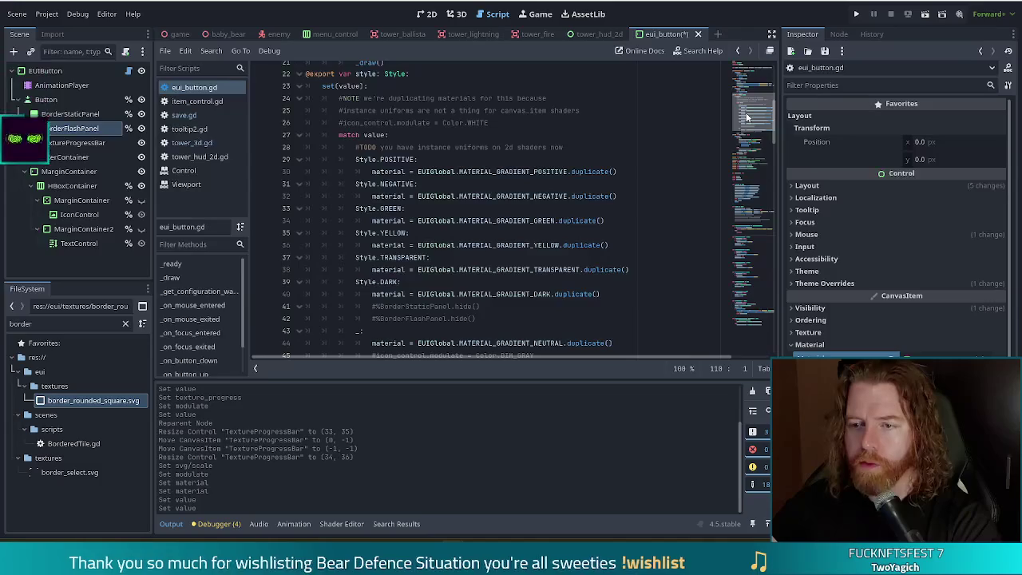
mouse_move(746, 118)
left_mouse_down()
mouse_move(772, 148)
mouse_move(770, 196)
mouse_move(764, 122)
left_mouse_up()
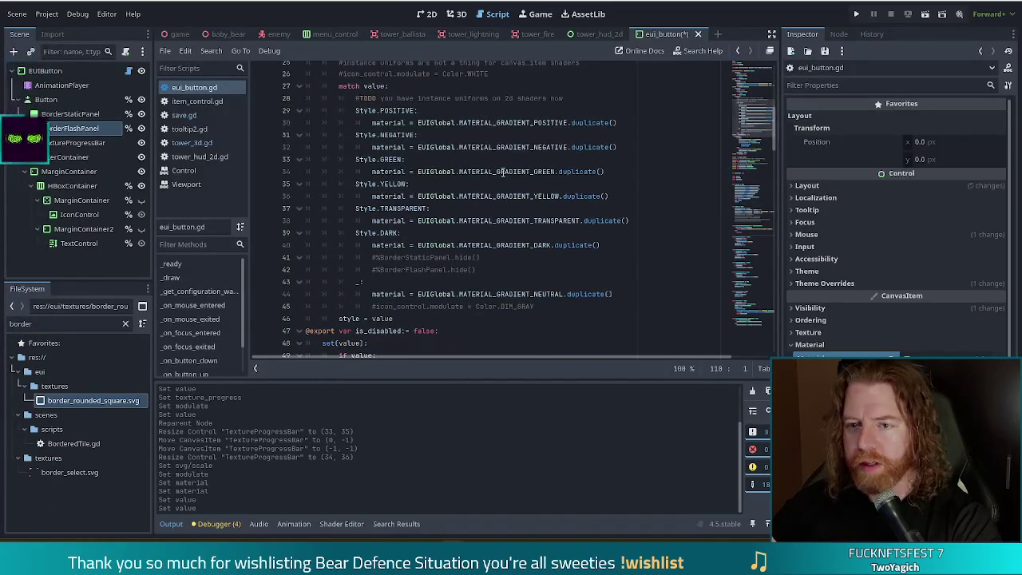
left_click(86, 144)
scroll(878, 240, "down", 5)
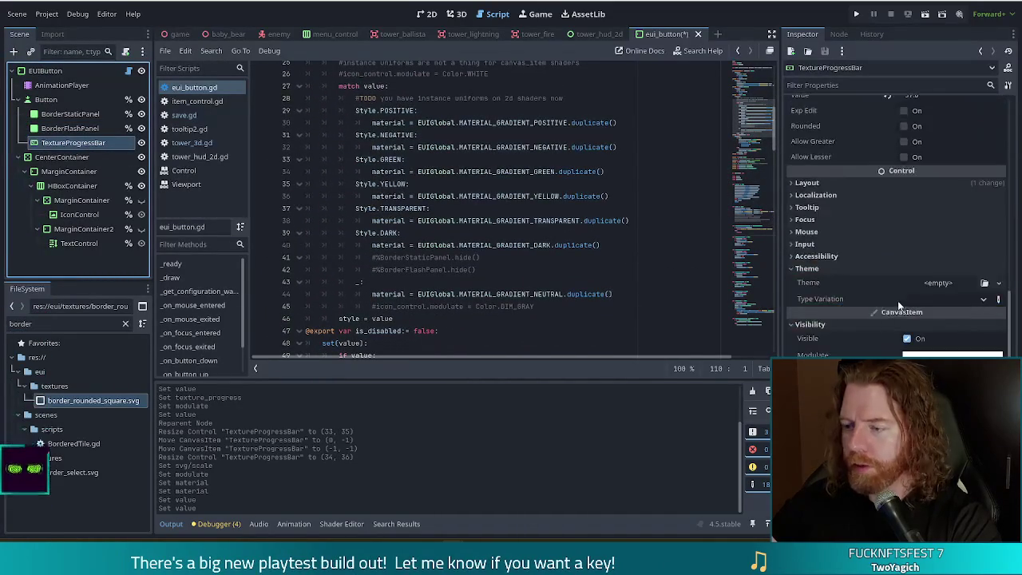
- Set the TextureProgressBar's Mouse Filter to Ignore
left_click(854, 231)
left_click(926, 247)
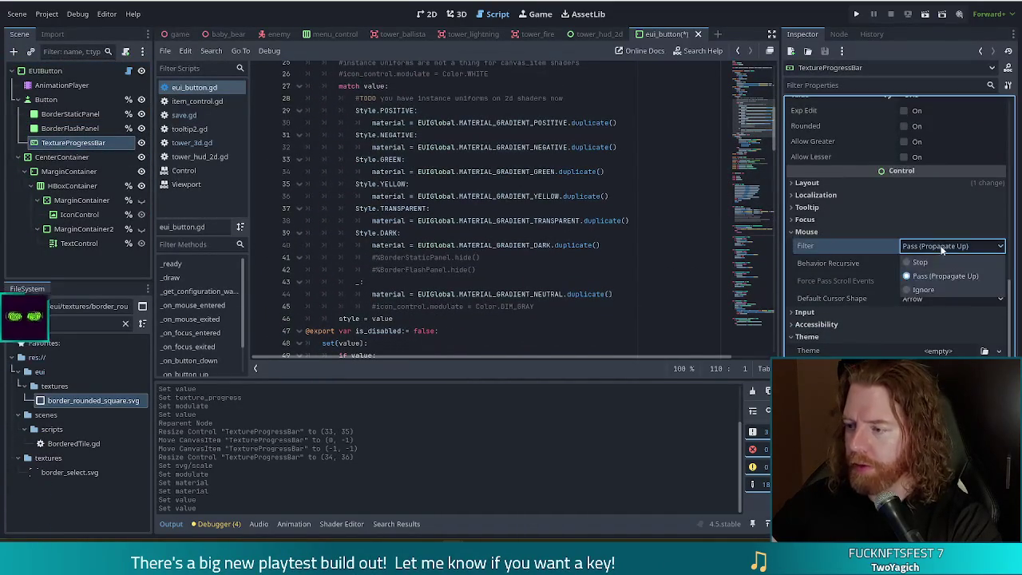
left_click(918, 291)
- Review the transparent and yellow gradient material lines in the script, then run the game with F5
left_click(457, 232)
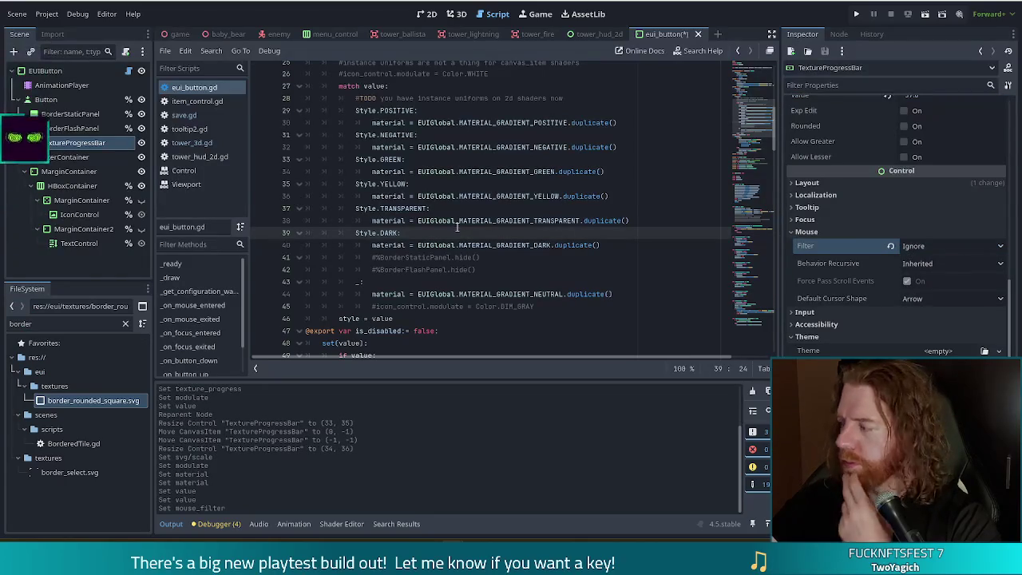
left_click(521, 195)
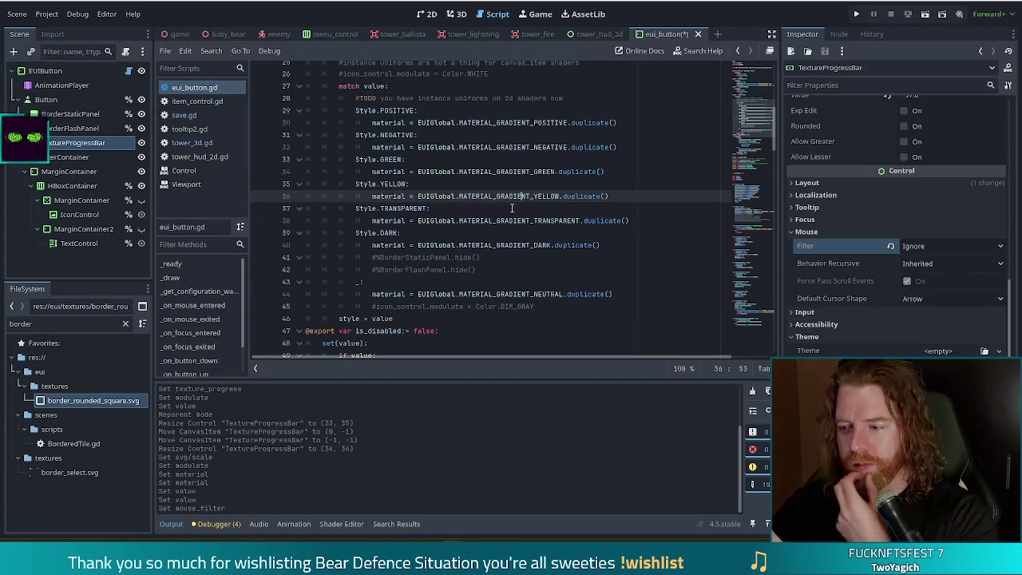
left_click(497, 221)
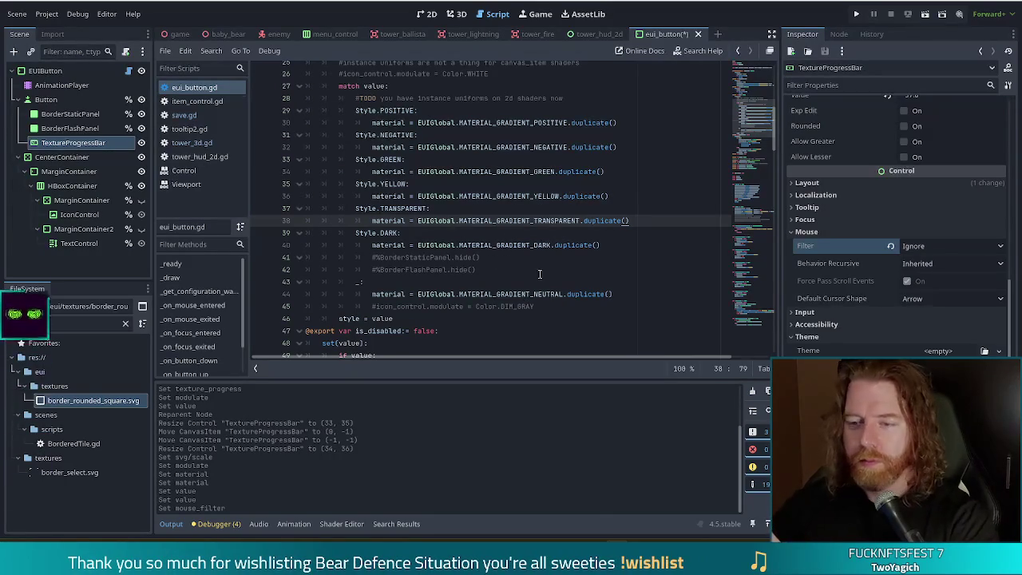
left_click(445, 195)
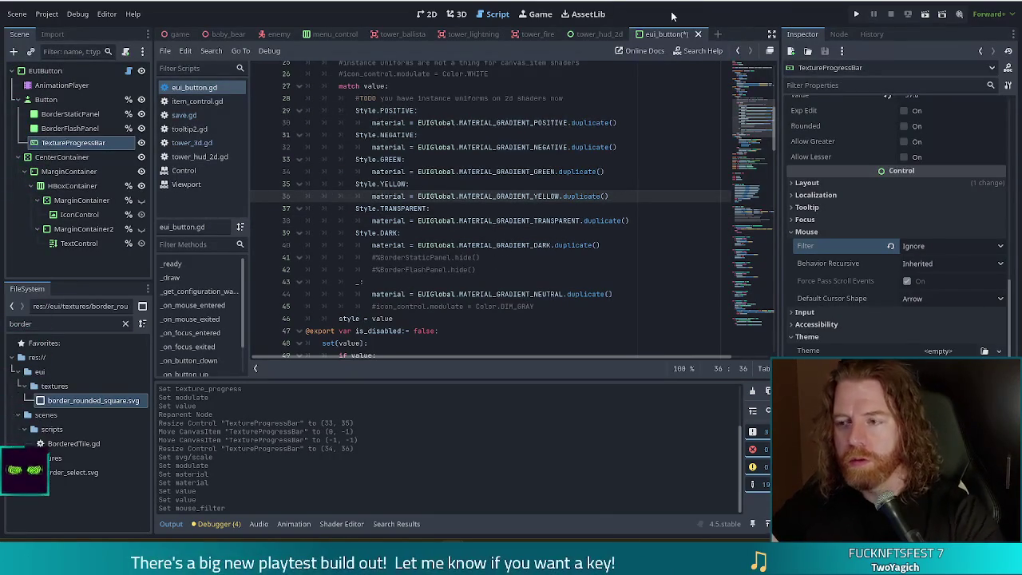
key("F5")
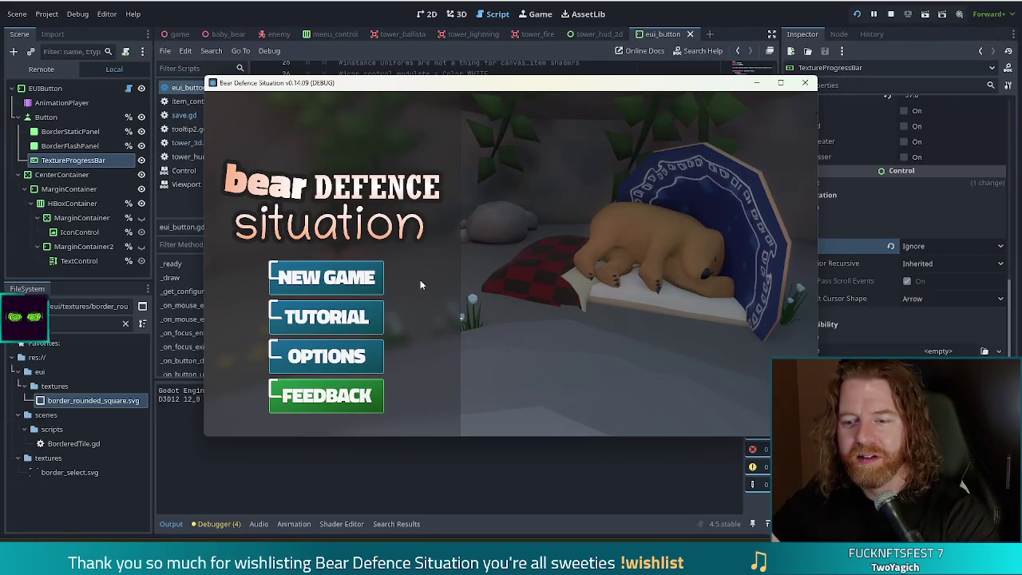
left_click(344, 277)
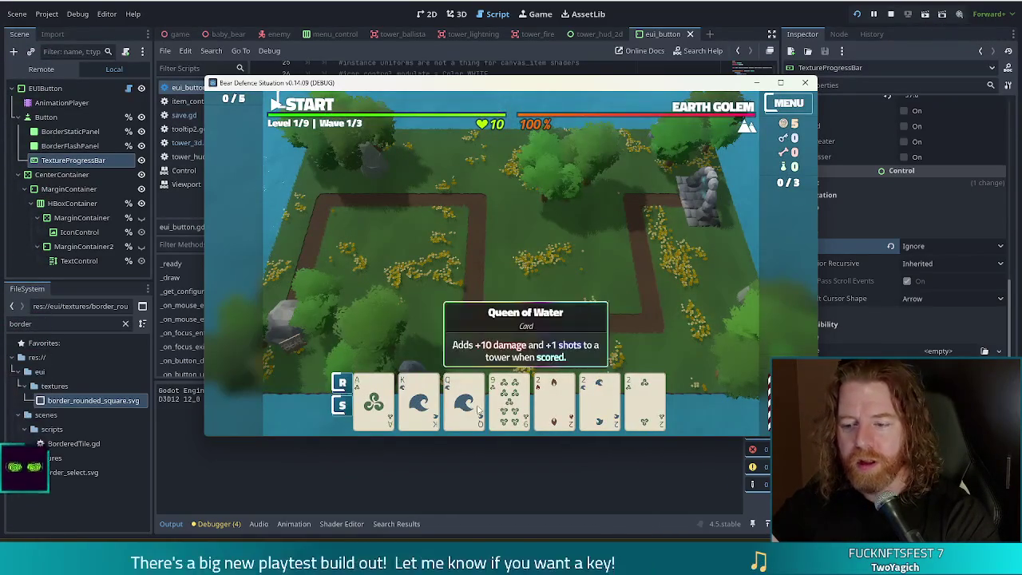
left_click(477, 407)
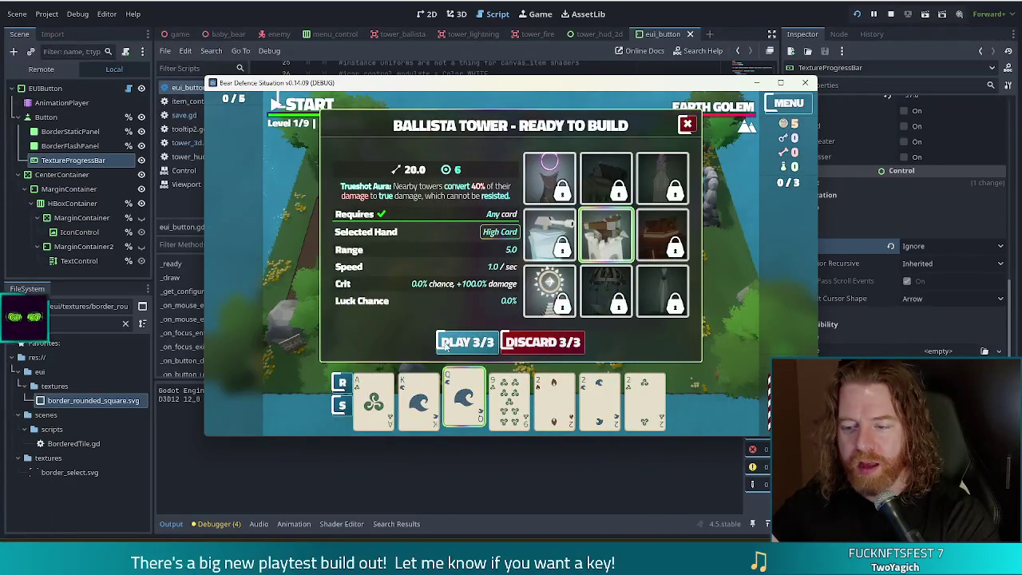
left_click(892, 15)
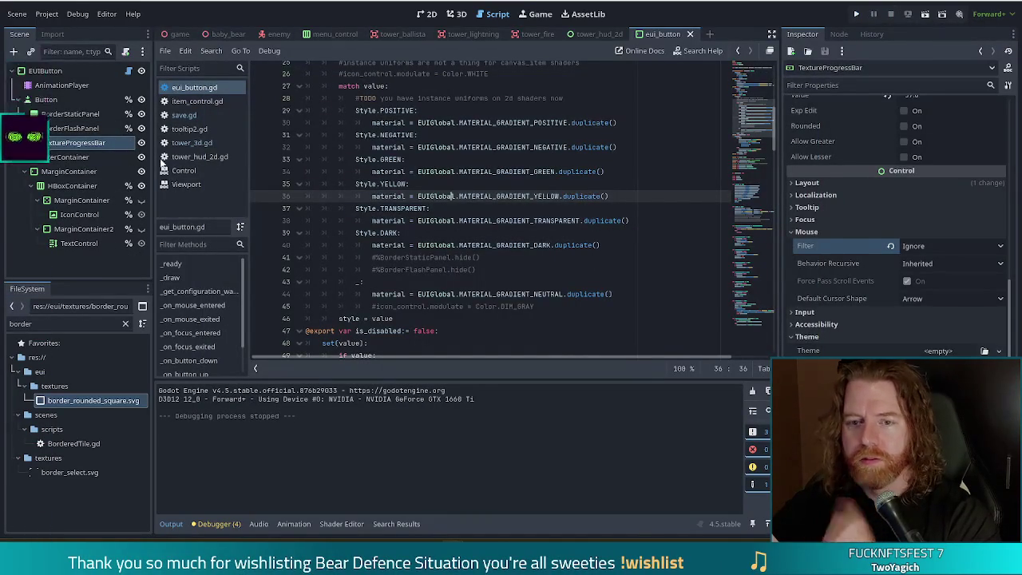
- Match BorderFlashPanel by setting the TextureProgressBar's Layout Mode to Anchors with the Full Rect preset
left_click(65, 127)
left_click(807, 186)
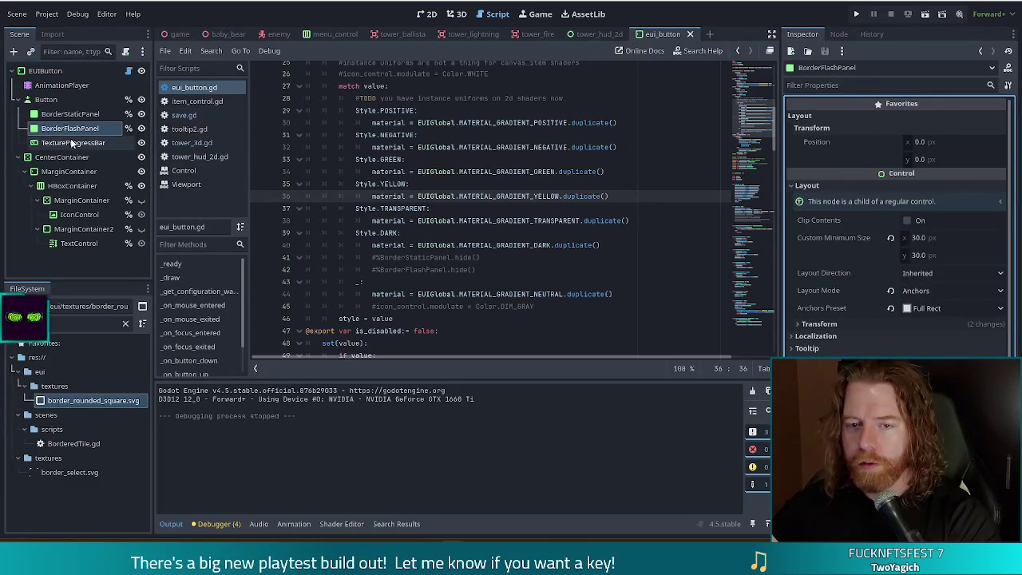
left_click(112, 142)
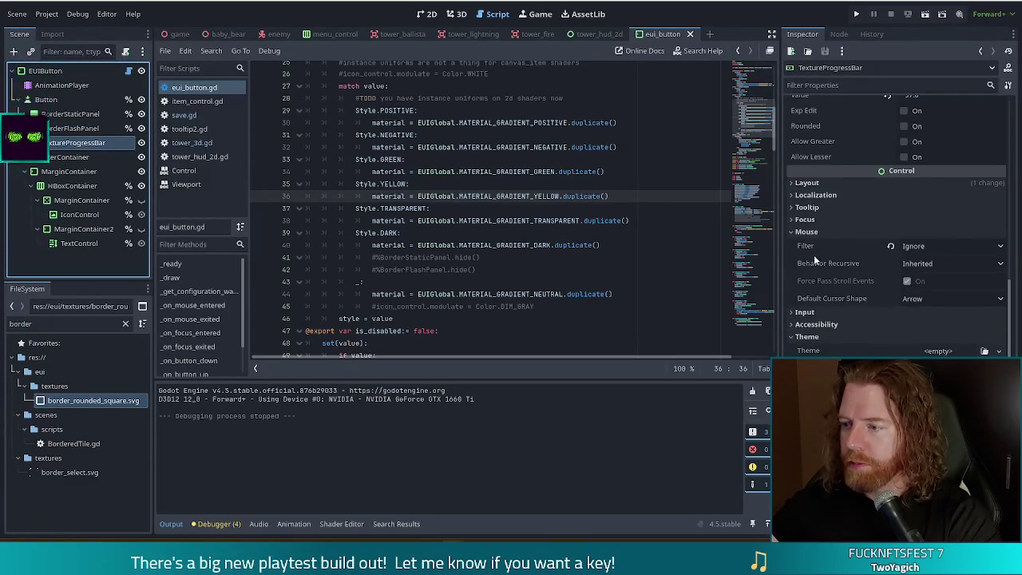
left_click(807, 182)
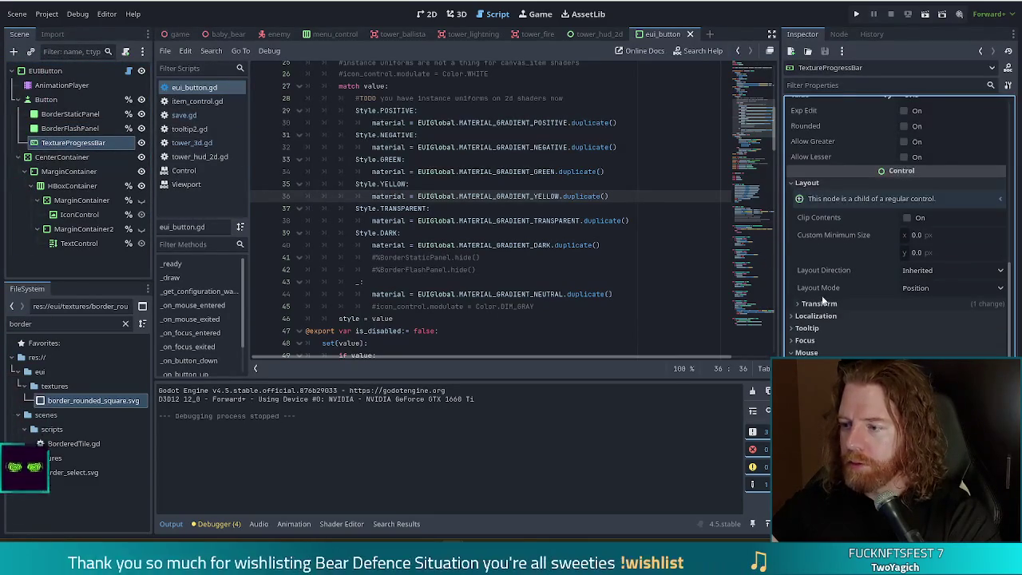
left_click(929, 270)
left_click(929, 288)
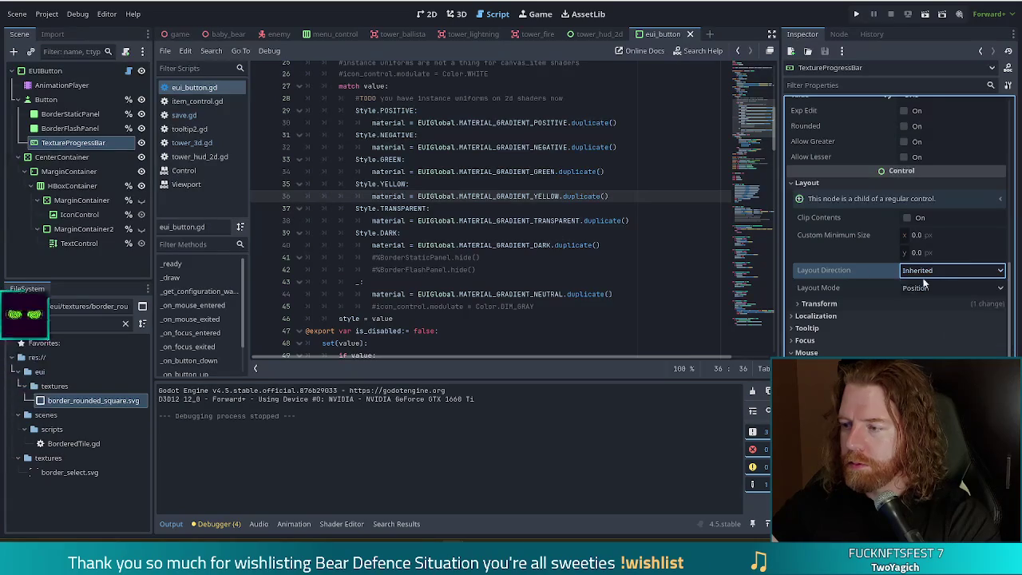
left_click(929, 288)
left_click(926, 318)
left_click(927, 305)
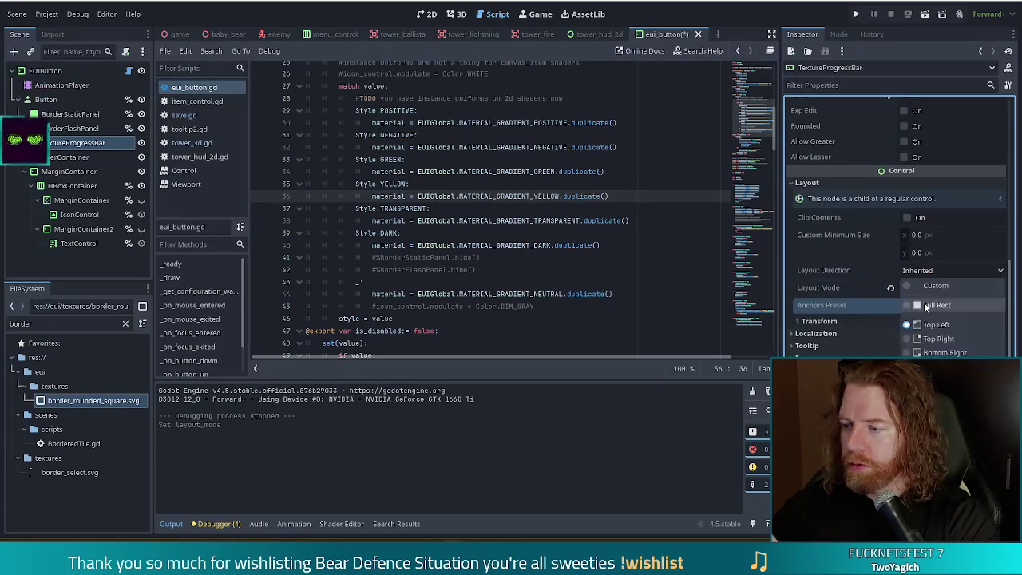
left_click(934, 305)
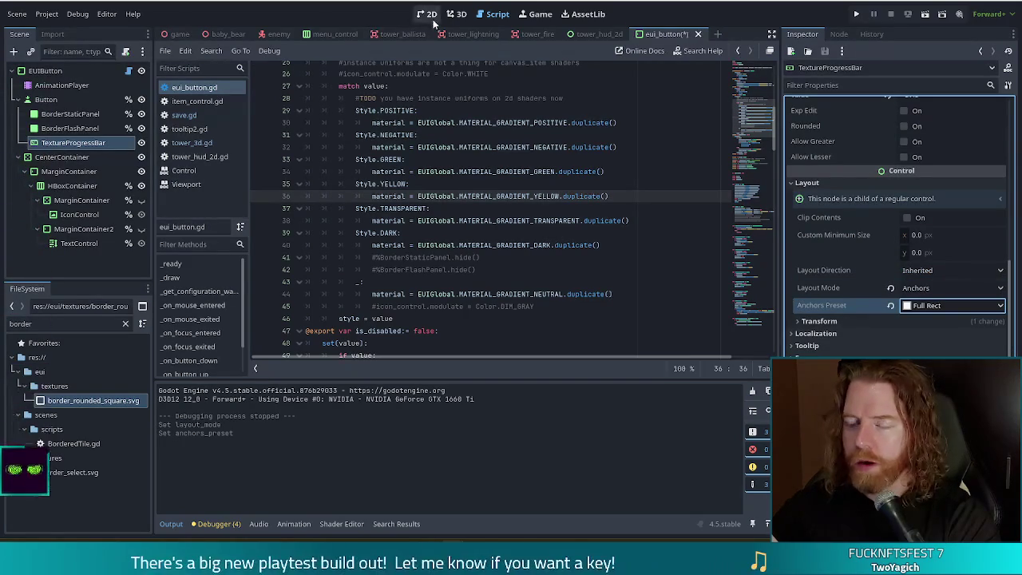
- Return to the 2D scene view and zoom in on the button
left_click(429, 14)
left_click(401, 294)
scroll(356, 197, "up", 3)
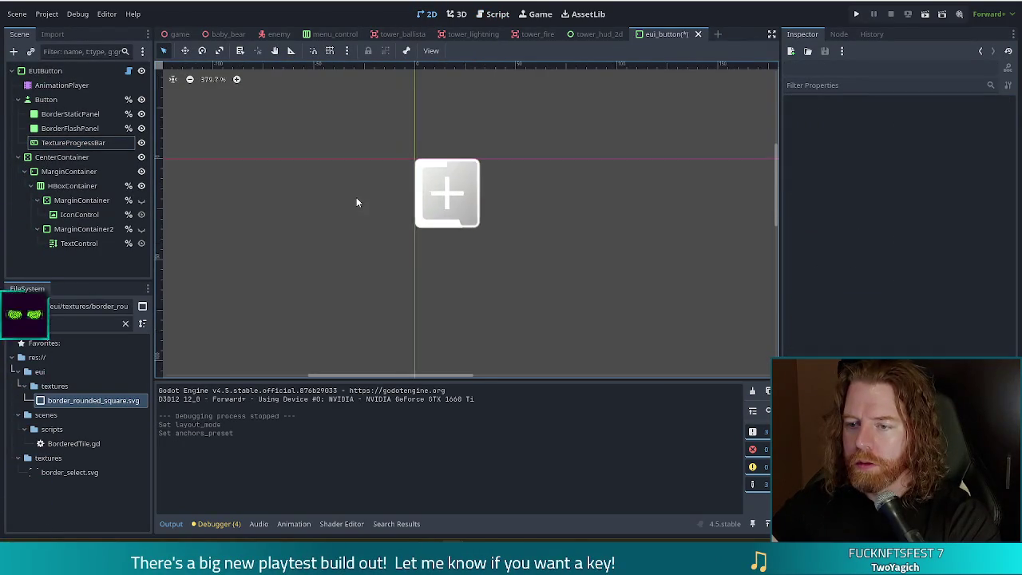
scroll(399, 212, "up", 3)
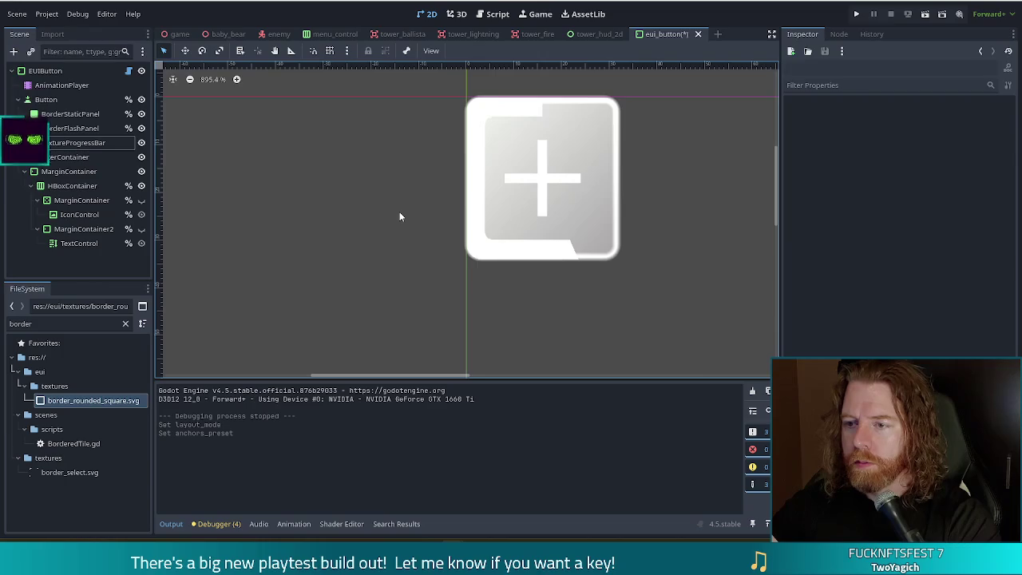
- Compare the TextureProgressBar's material with BorderFlashPanel's CanvasItemMaterial
scroll(400, 210, "down", 4)
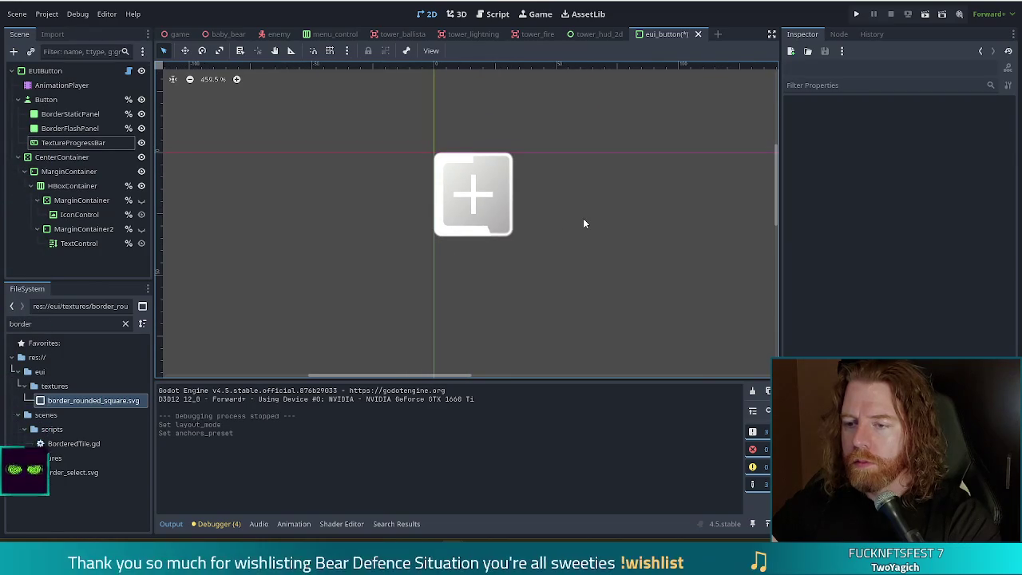
left_click(81, 144)
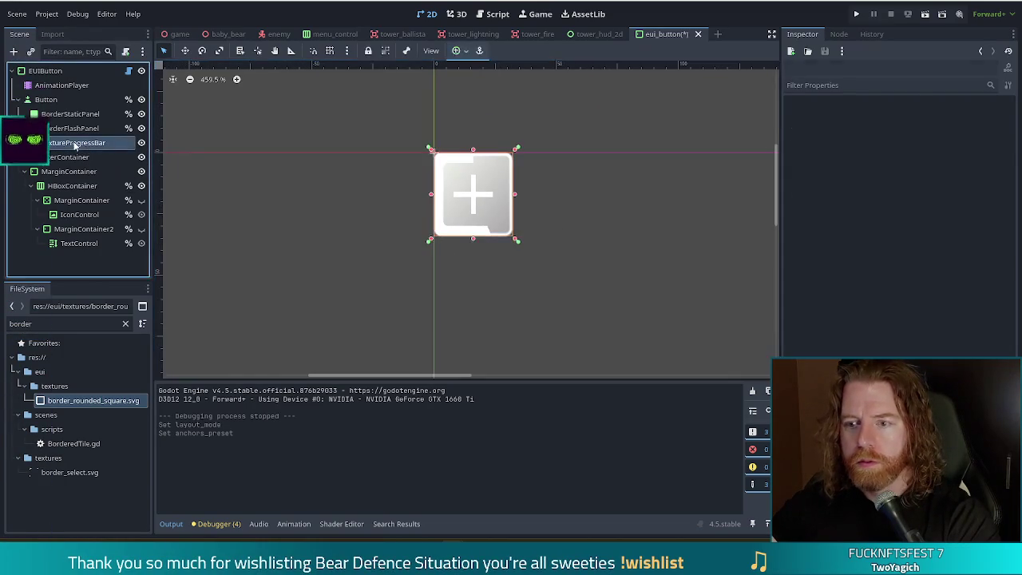
left_click(586, 307)
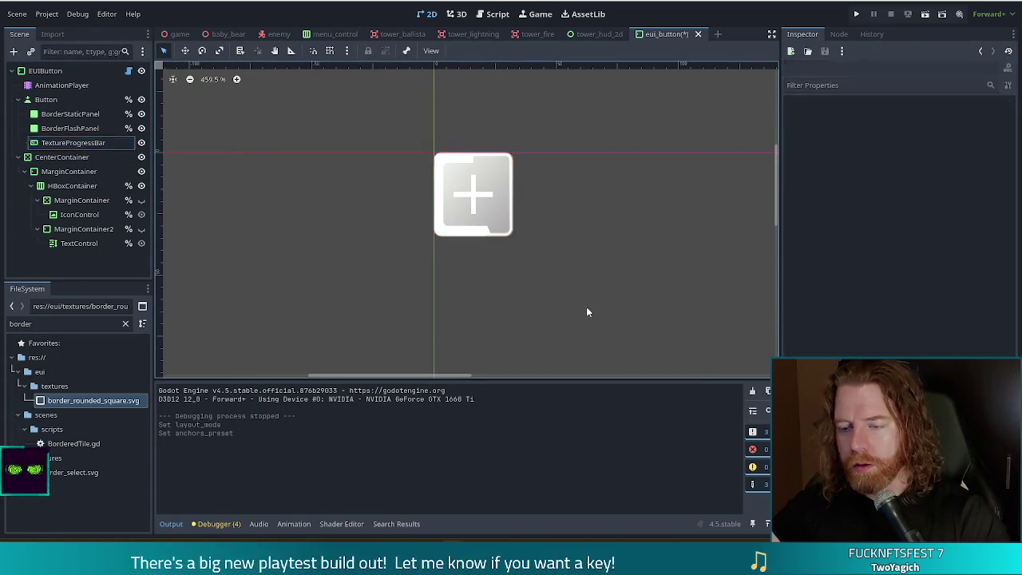
left_click(83, 143)
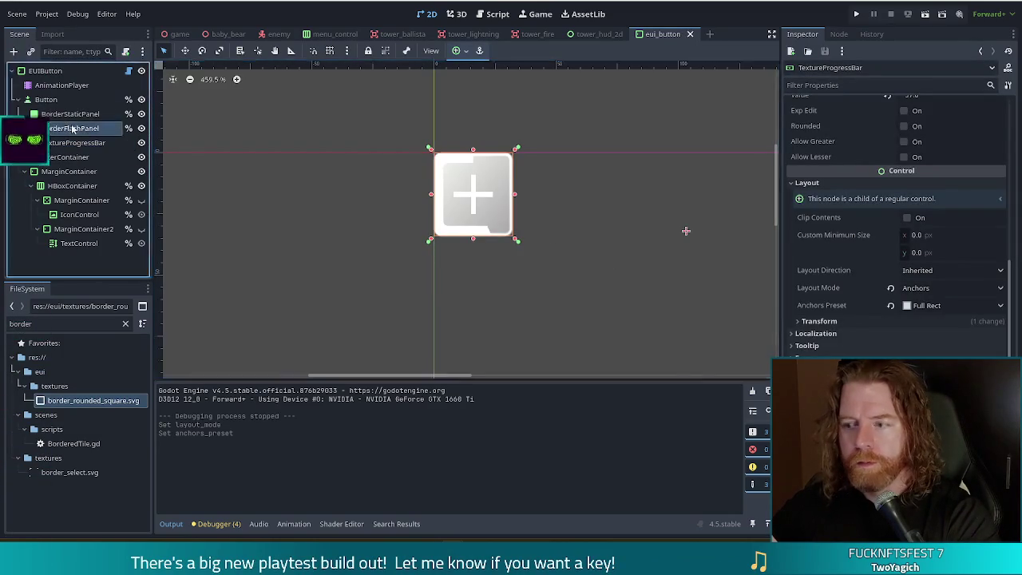
left_click(72, 128)
scroll(840, 253, "down", 5)
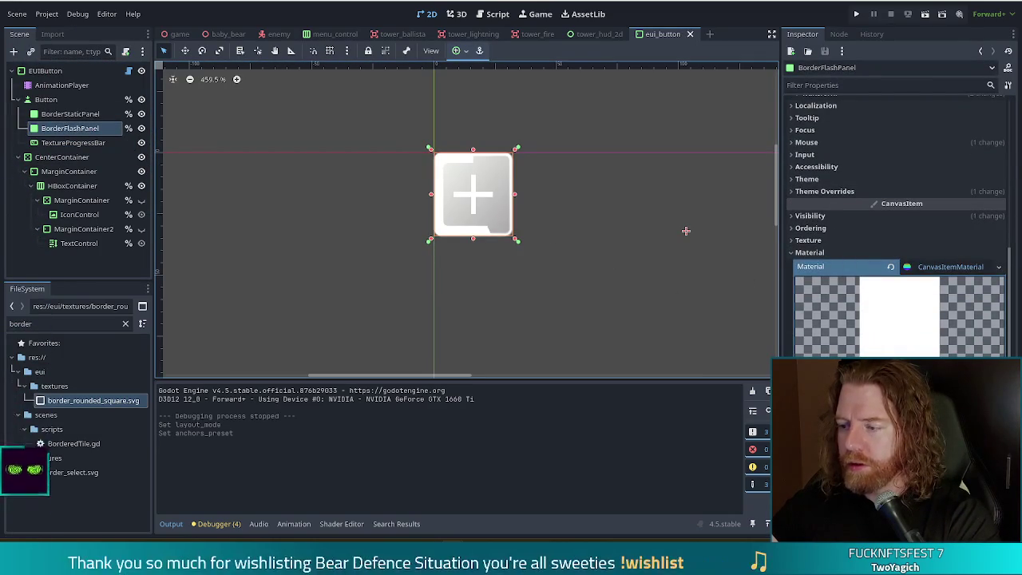
left_click(73, 142)
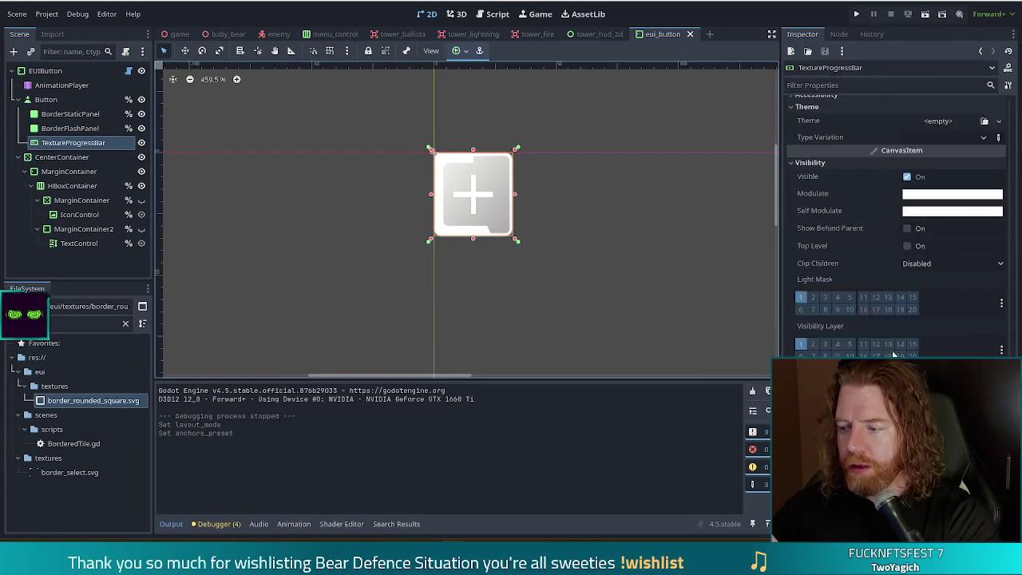
scroll(846, 240, "down", 4)
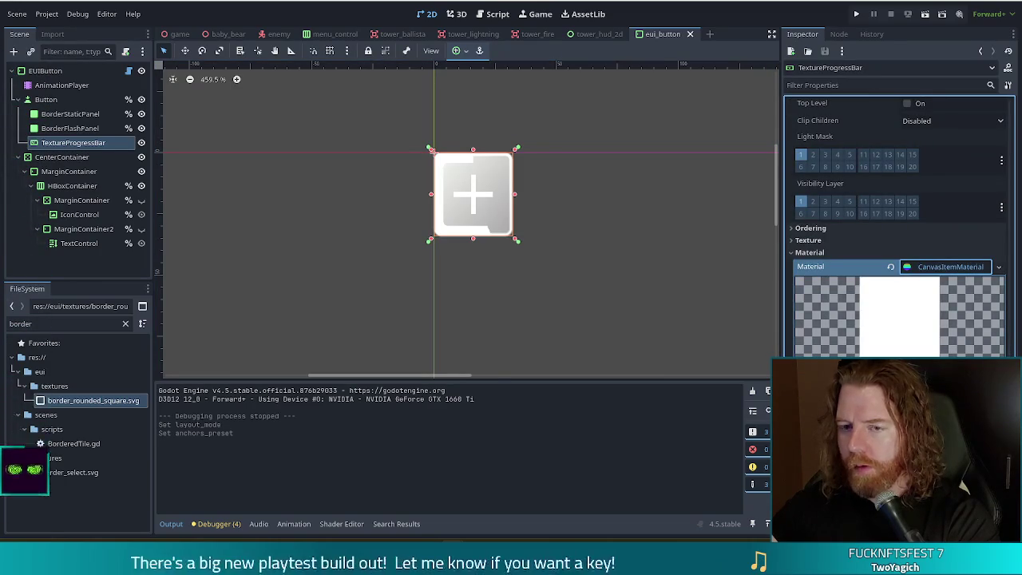
- Clear the canvas selection and save the eui_button scene with Ctrl+S
left_click(479, 312)
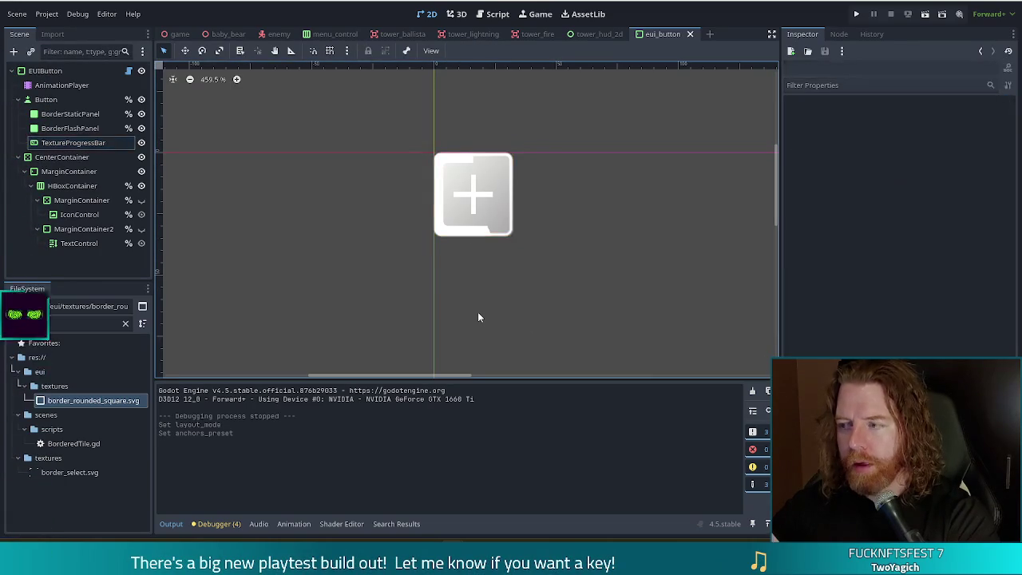
key("ctrl+s")
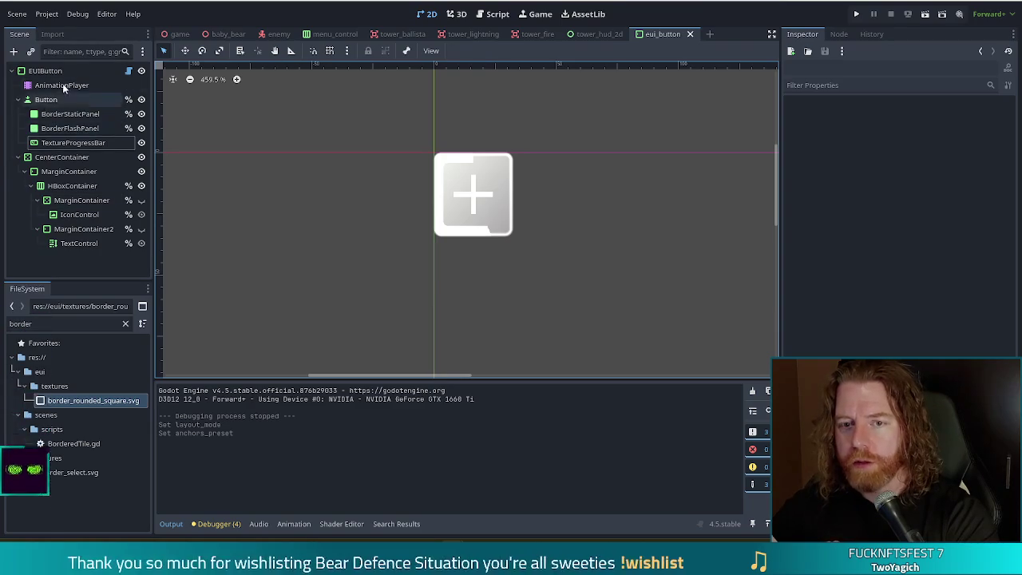
- Go to eui_button.gd's Style match block, placing the caret on the NEGATIVE and DARK cases
left_click(492, 14)
scroll(564, 172, "down", 8)
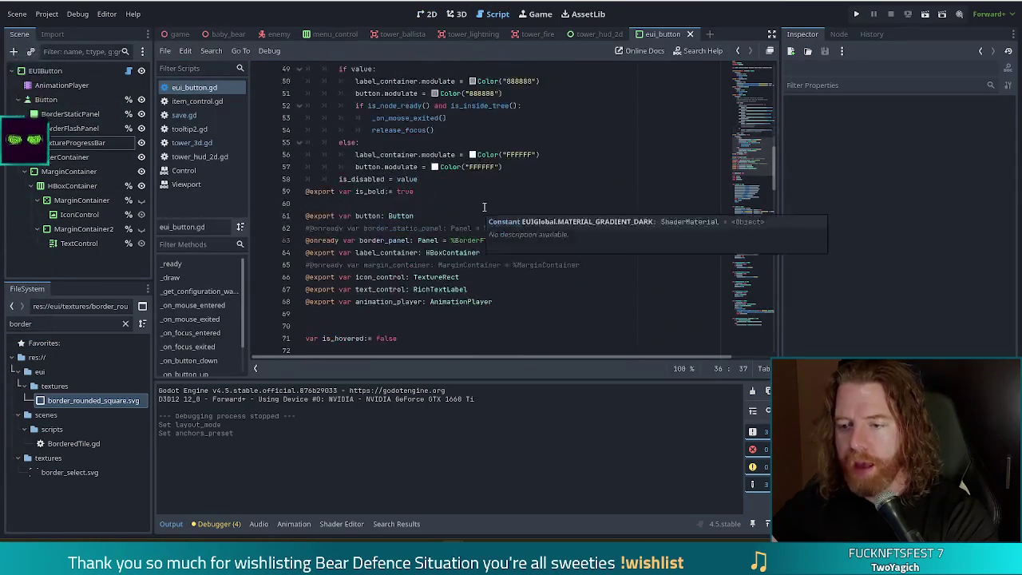
scroll(565, 173, "down", 9)
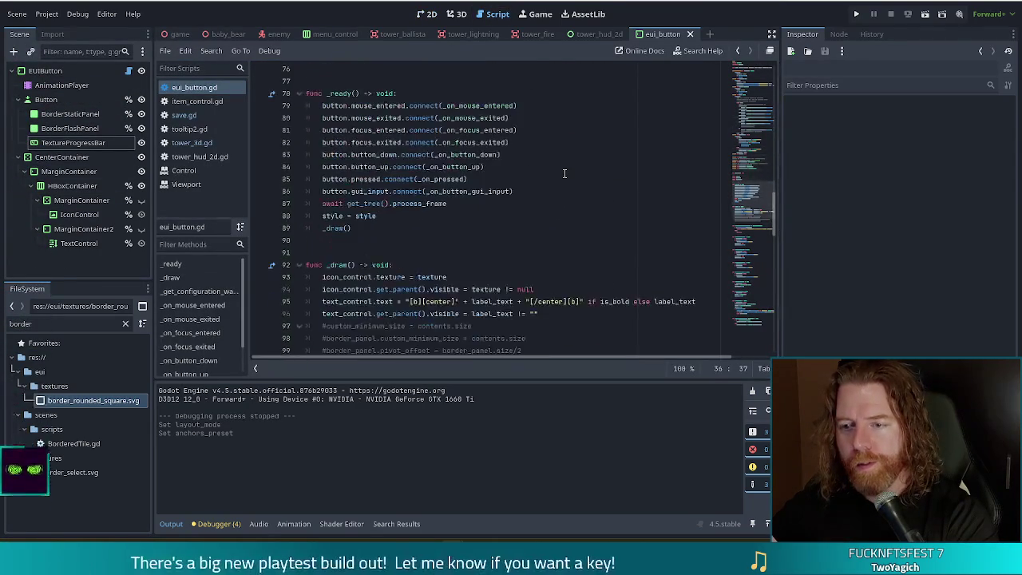
scroll(491, 166, "down", 3)
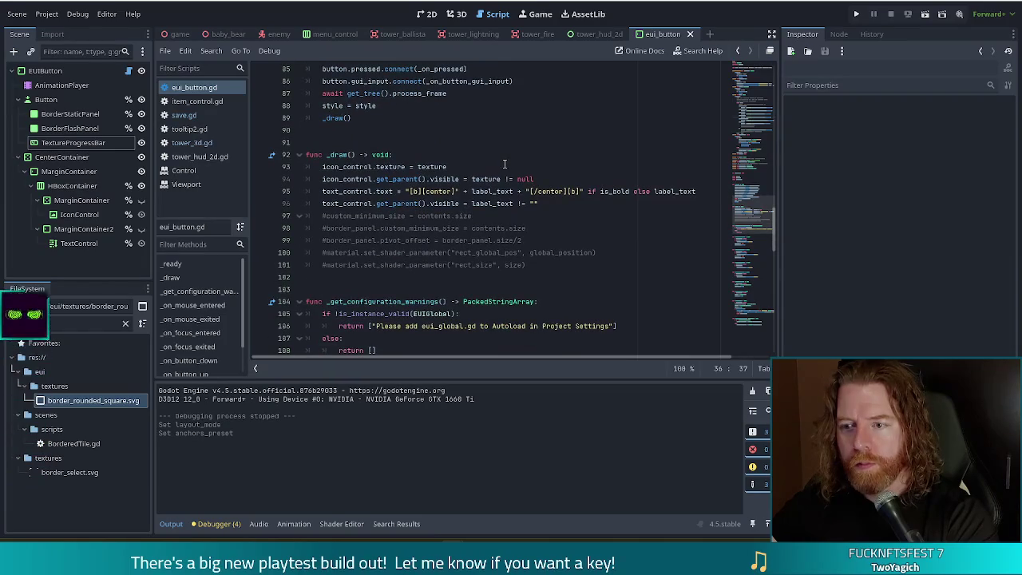
left_click(764, 77)
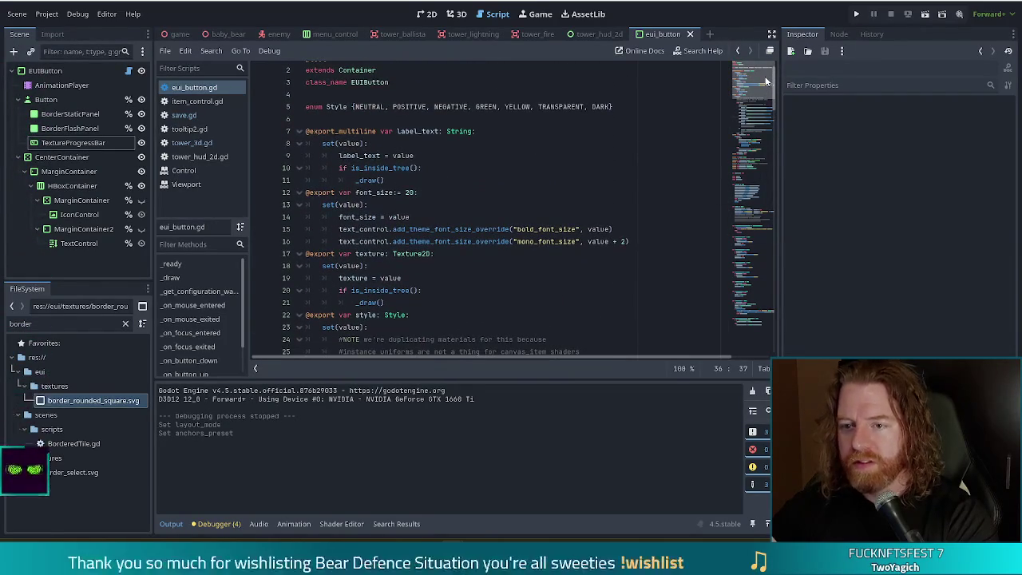
left_click_drag(765, 78, 765, 108)
left_click(574, 203)
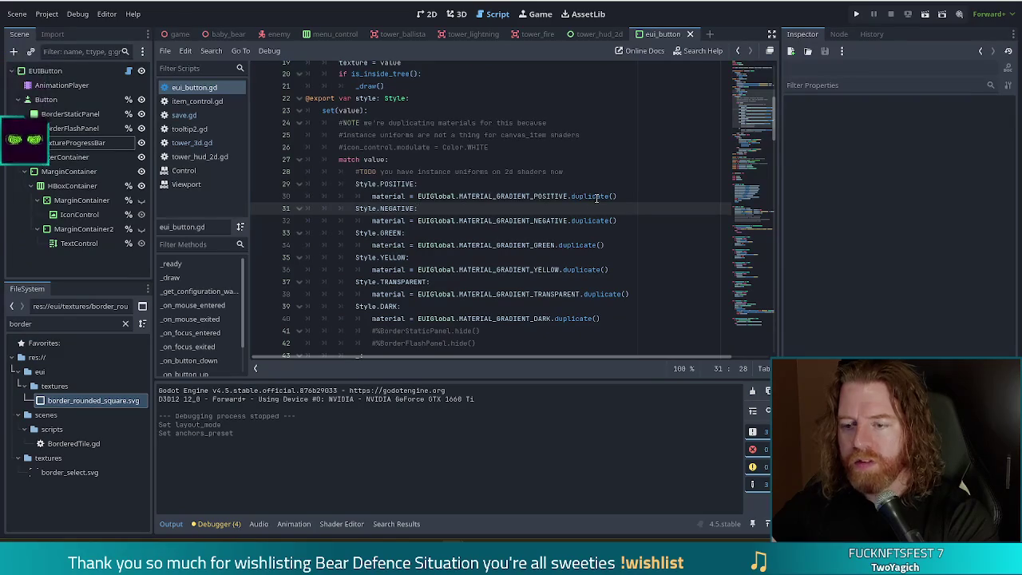
scroll(511, 295, "down", 3)
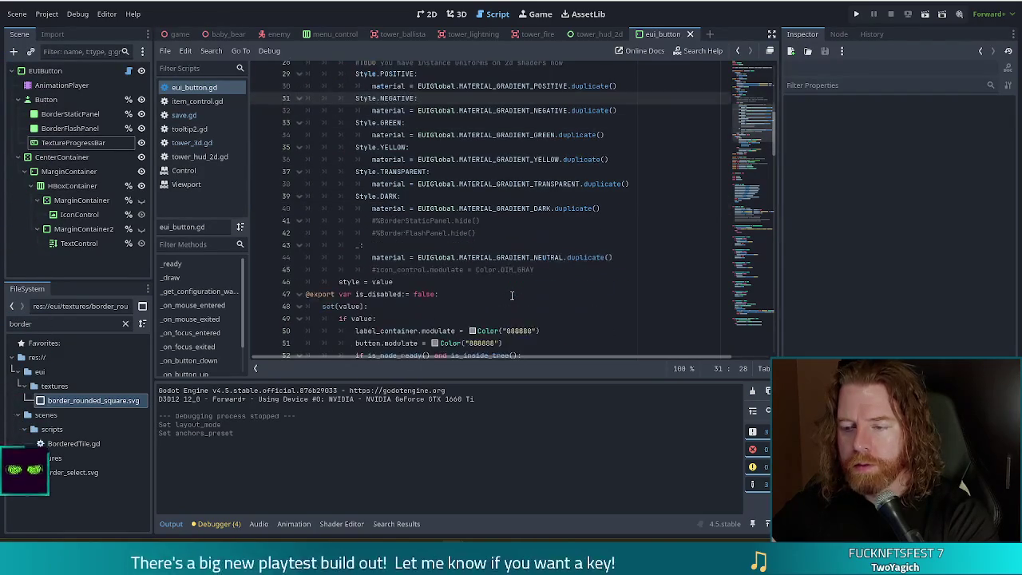
left_click(546, 192)
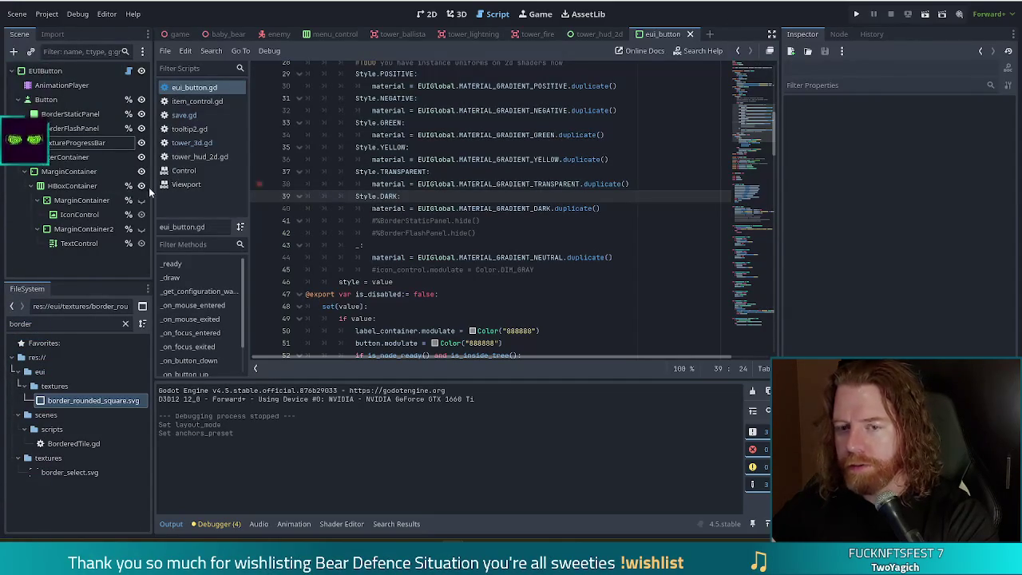
- Inspect the Button node, then BorderStaticPanel's corner-radius style box settings
left_click(45, 99)
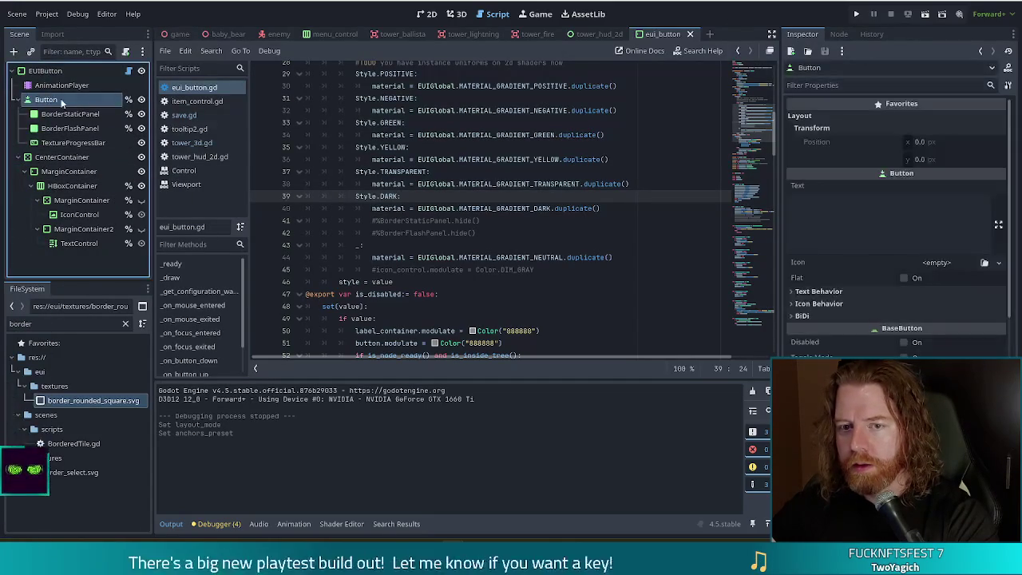
scroll(910, 324, "down", 5)
scroll(898, 324, "down", 5)
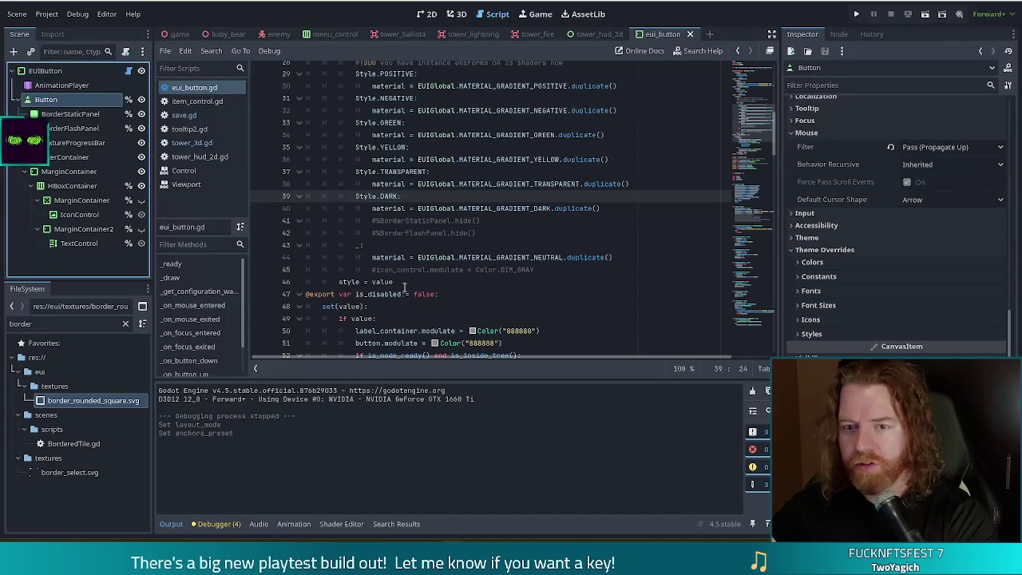
left_click(70, 114)
scroll(899, 328, "down", 3)
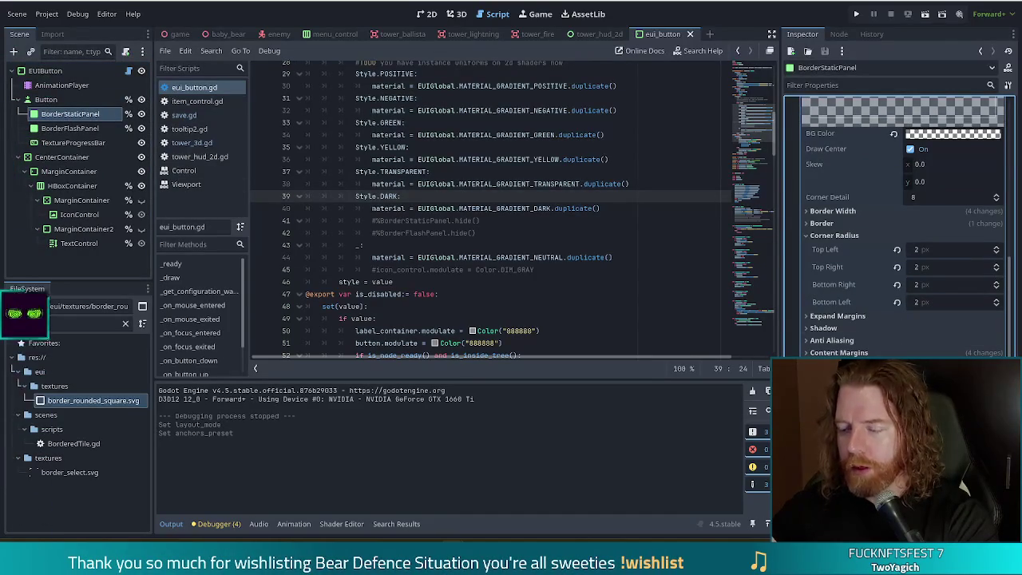
left_click(549, 186)
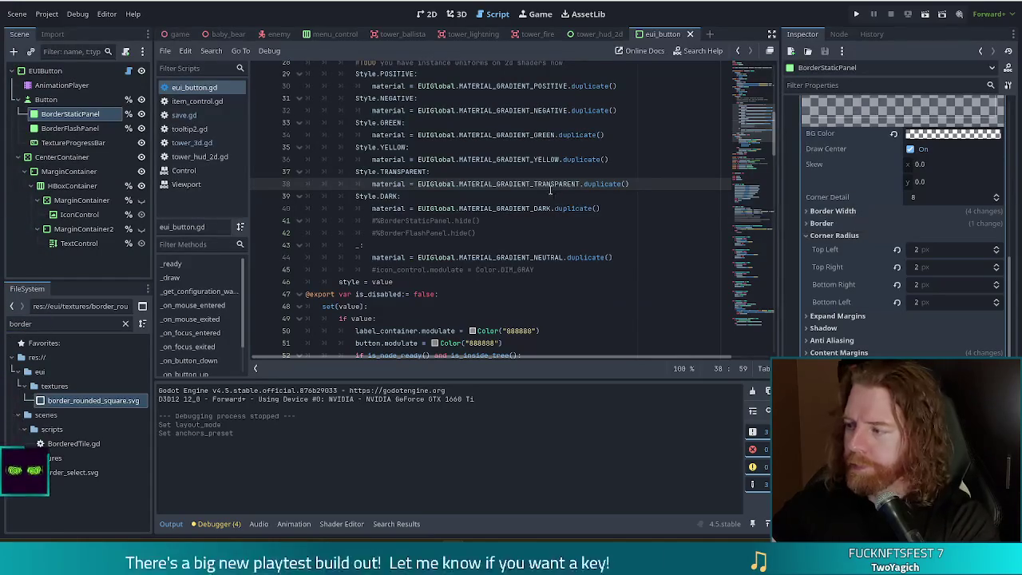
mouse_move(551, 192)
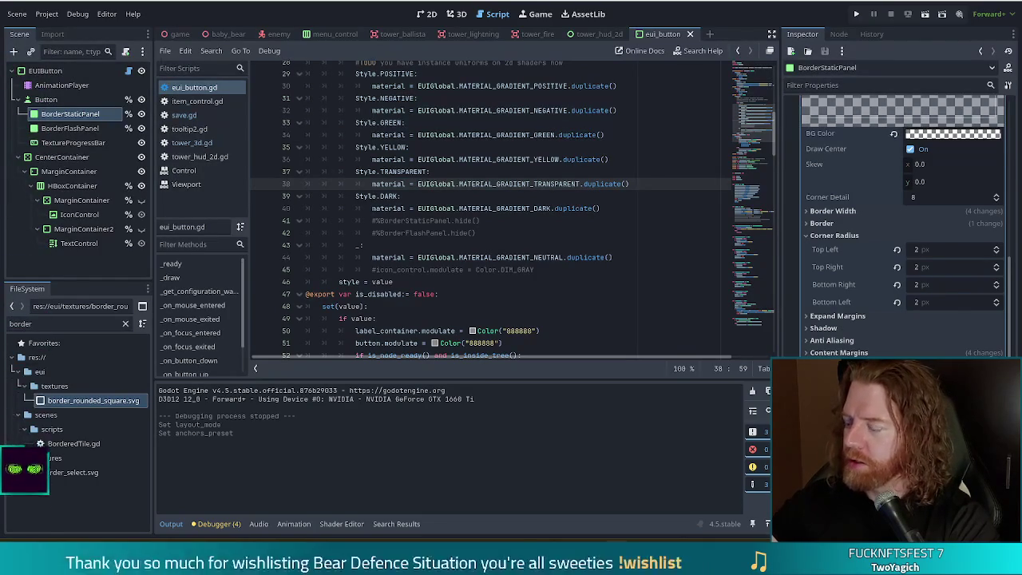
left_click(454, 149)
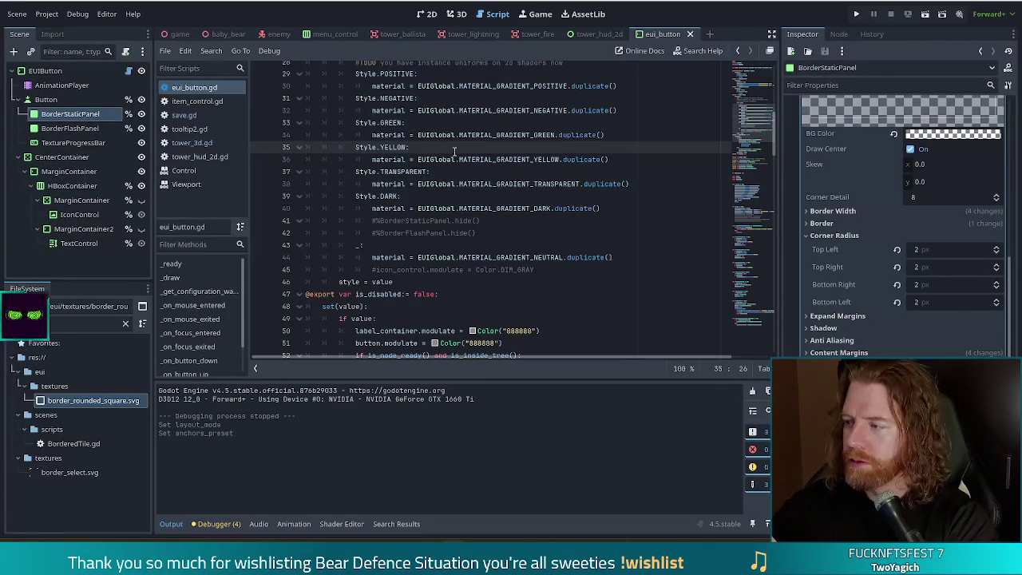
mouse_move(452, 158)
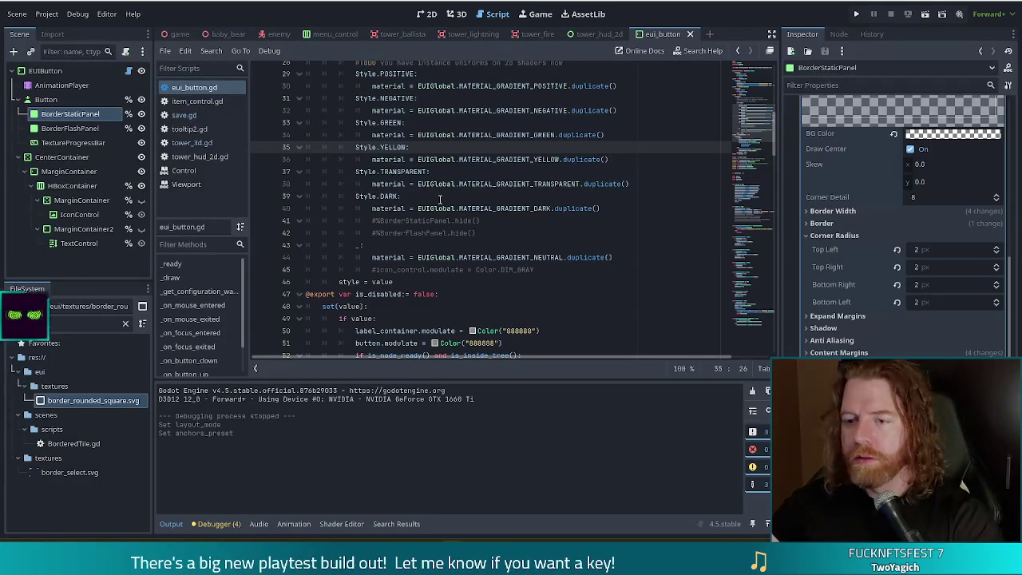
scroll(444, 200, "down", 6)
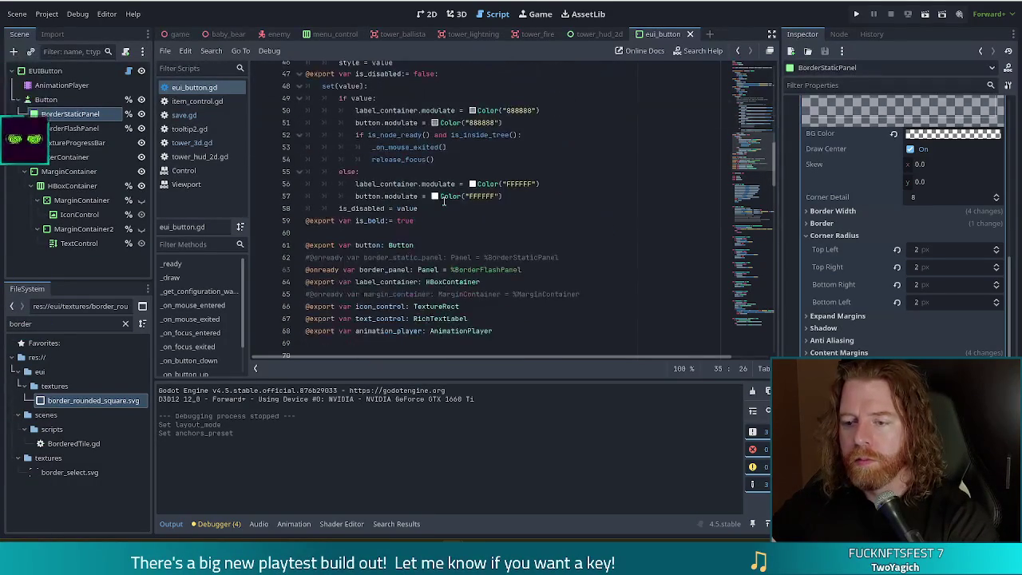
mouse_move(444, 198)
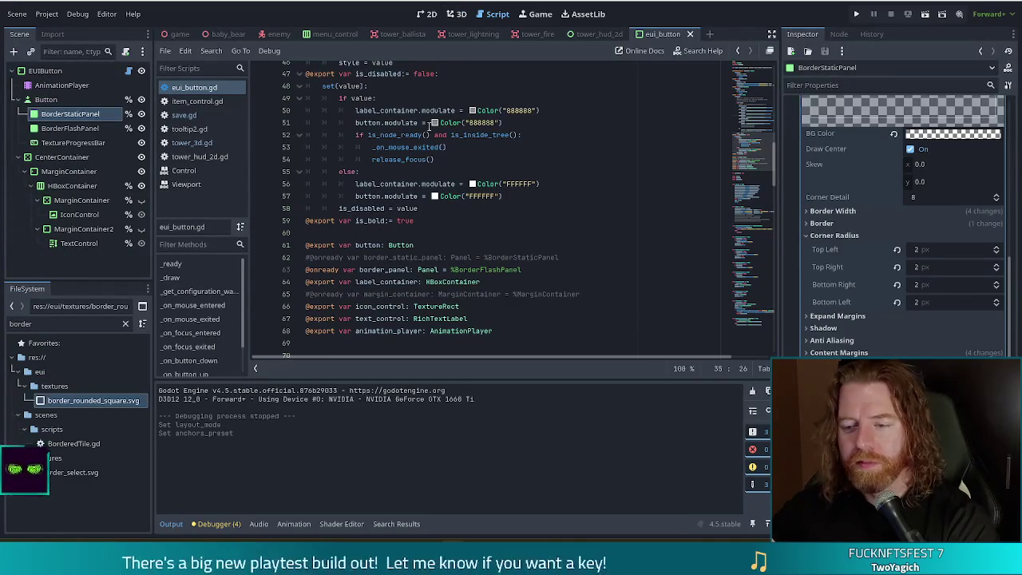
mouse_move(451, 262)
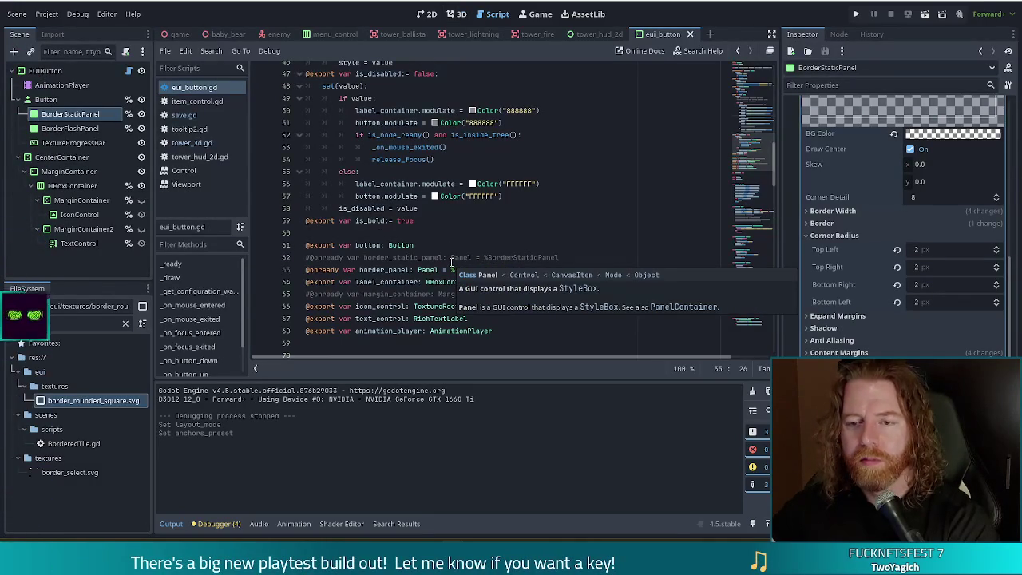
left_click(428, 14)
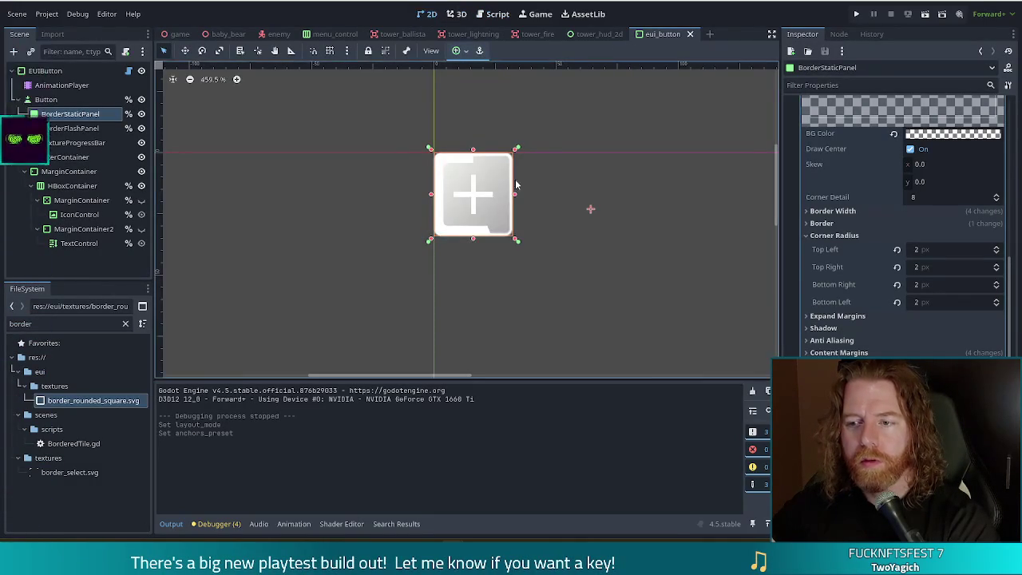
- Zoom into the 2D button preview and select the EUIButton root to show its Style setting
scroll(503, 176, "up", 5)
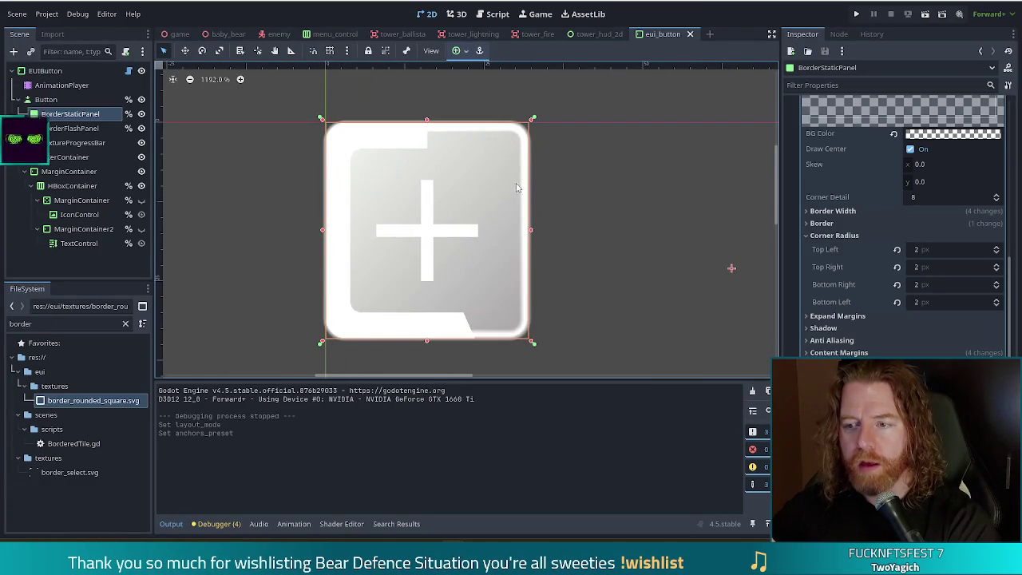
left_click(95, 73)
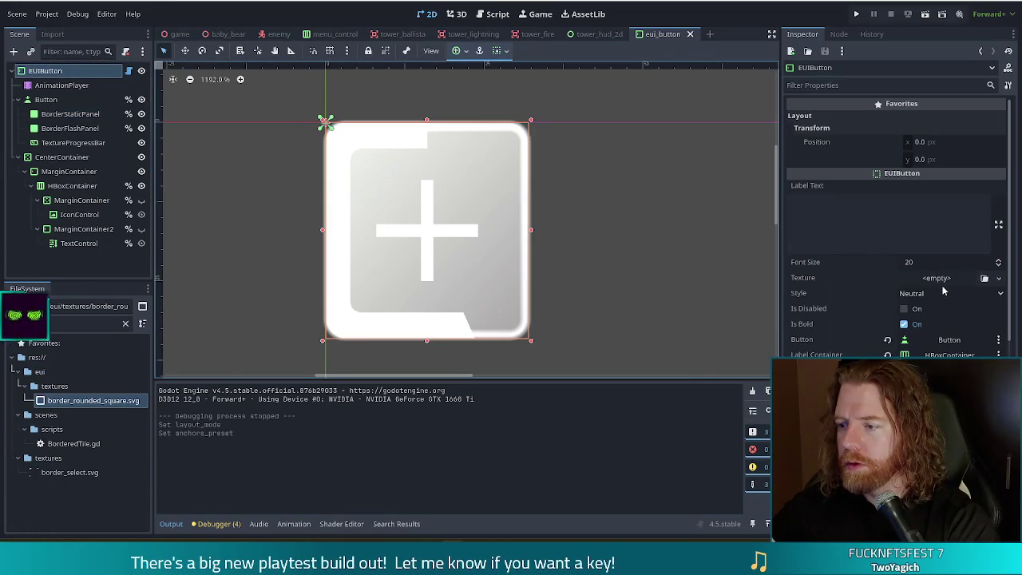
- Preview the EUIButton in Positive, Negative, Green, Transparent and Dark styles, then restore Neutral
left_click(926, 297)
left_click(927, 329)
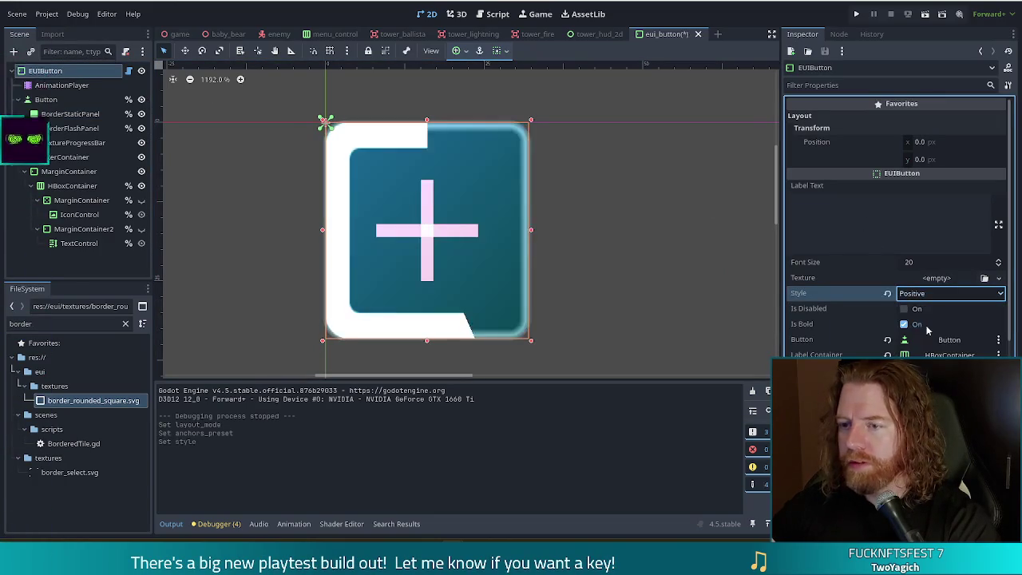
left_click(926, 295)
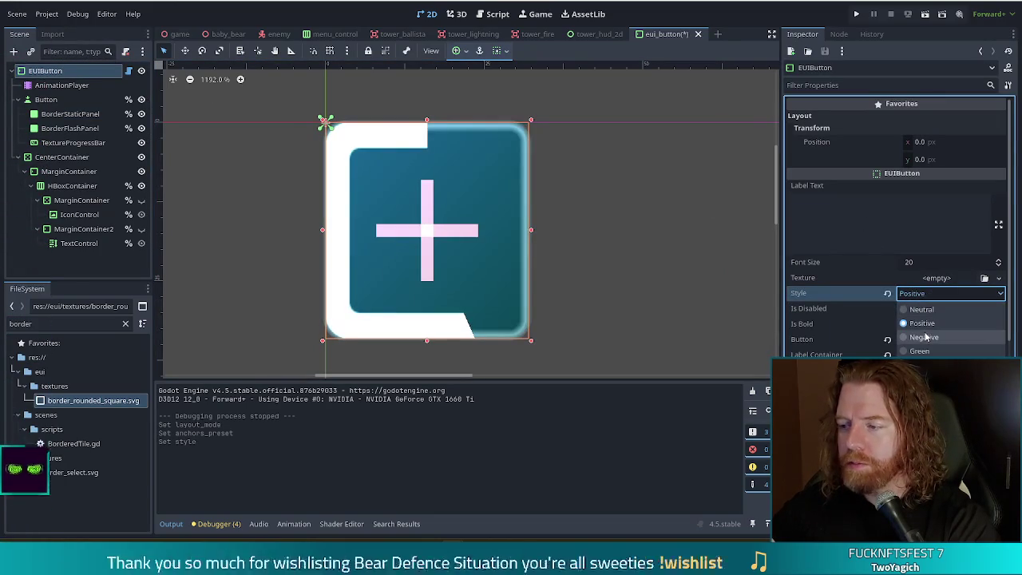
left_click(926, 339)
left_click(919, 294)
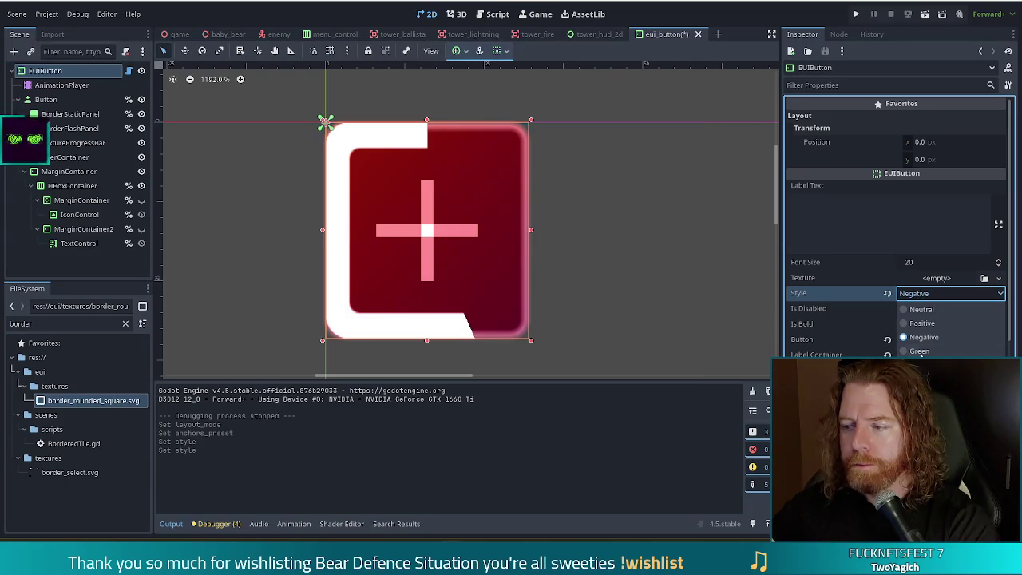
left_click(919, 351)
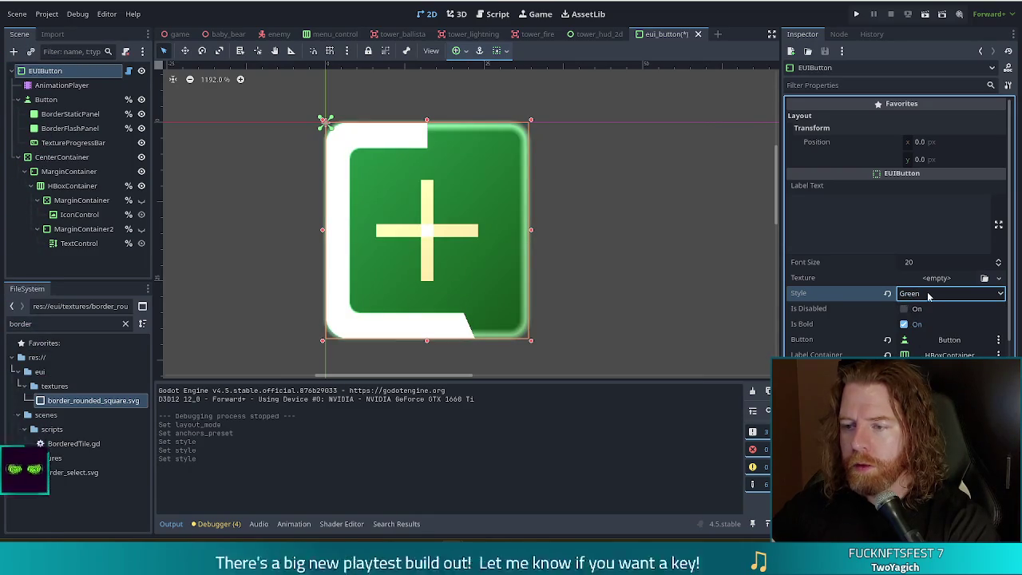
left_click(928, 296)
left_click(920, 364)
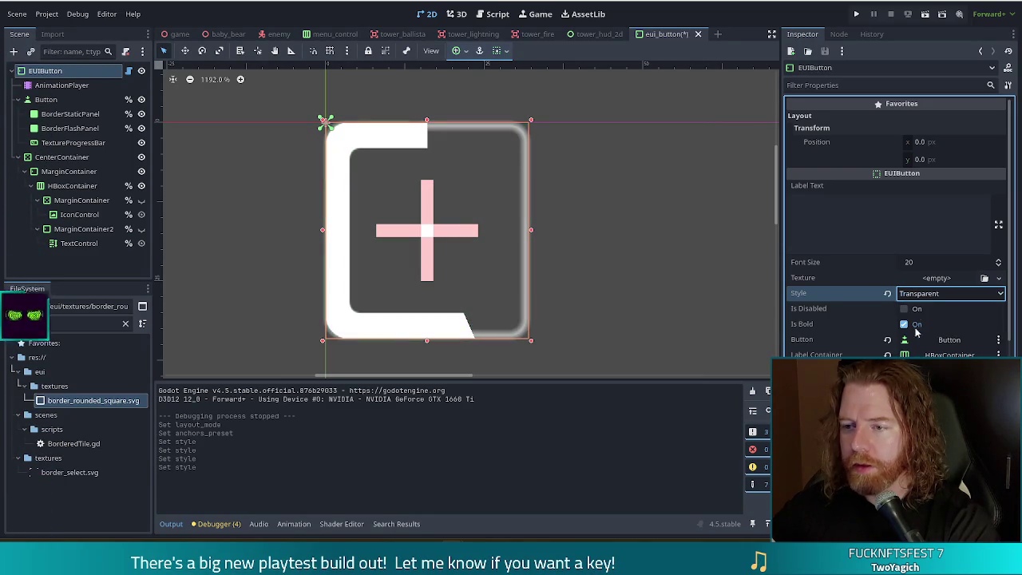
left_click(924, 295)
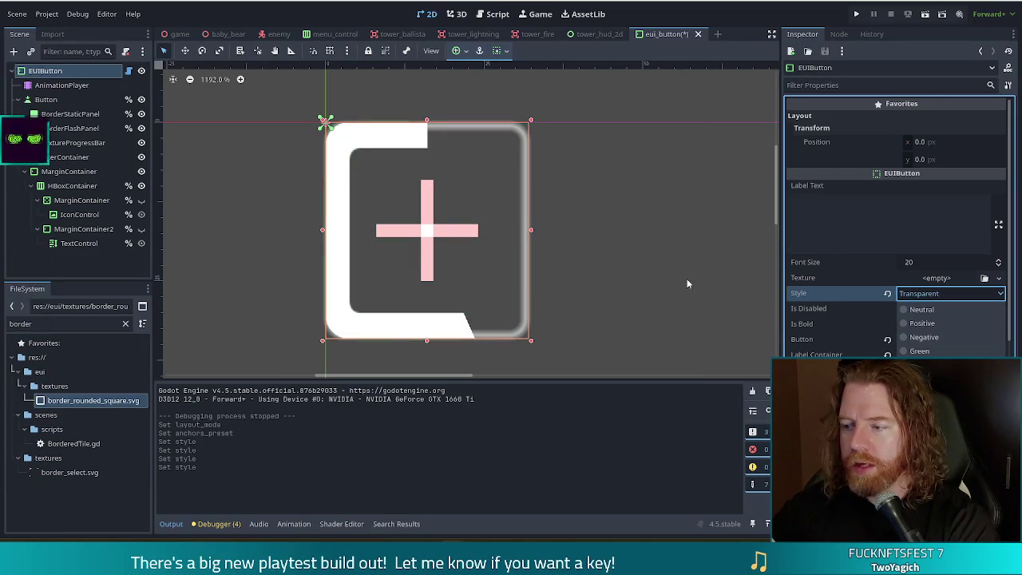
left_click(923, 379)
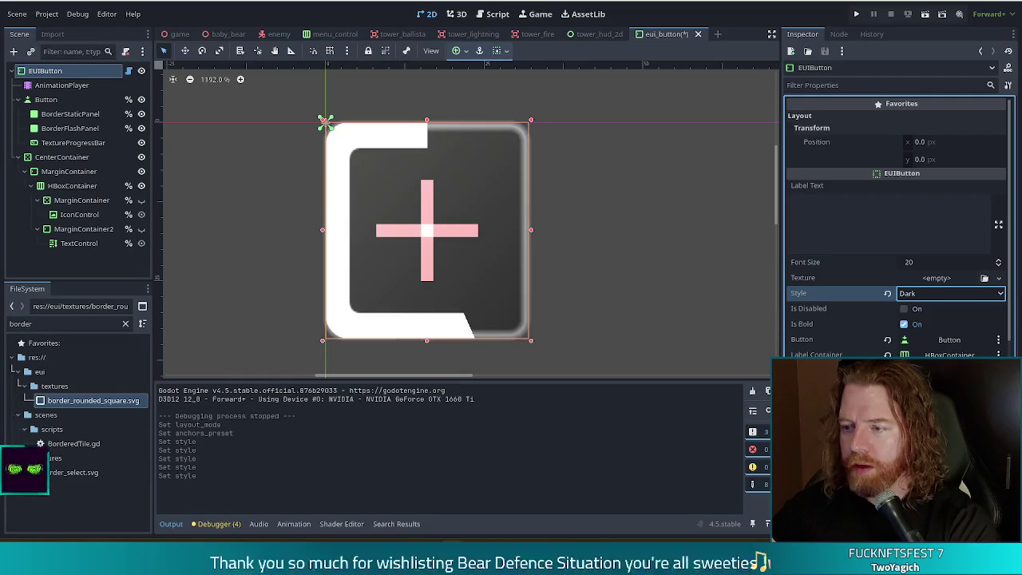
left_click(934, 295)
left_click(918, 310)
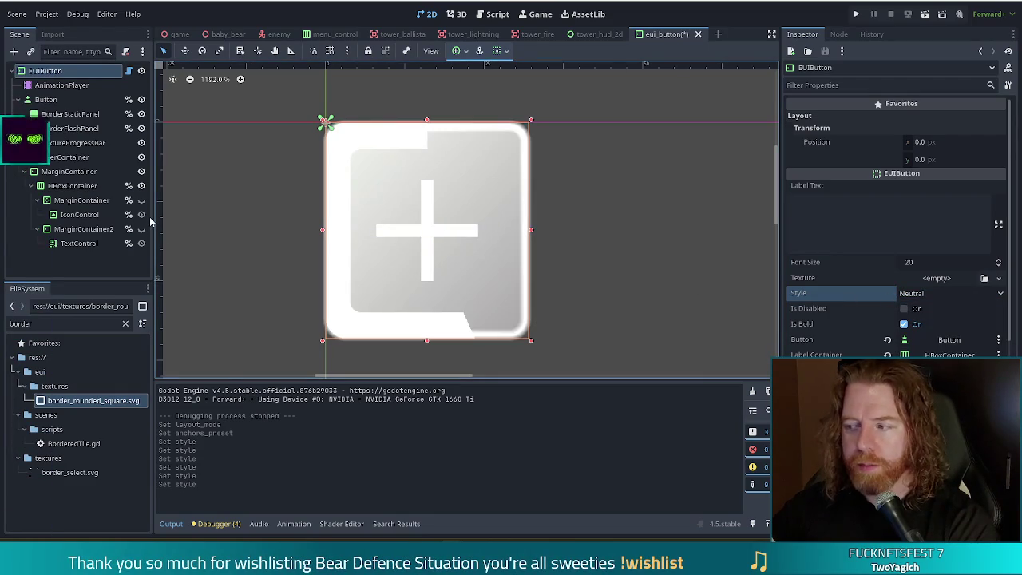
left_click(72, 143)
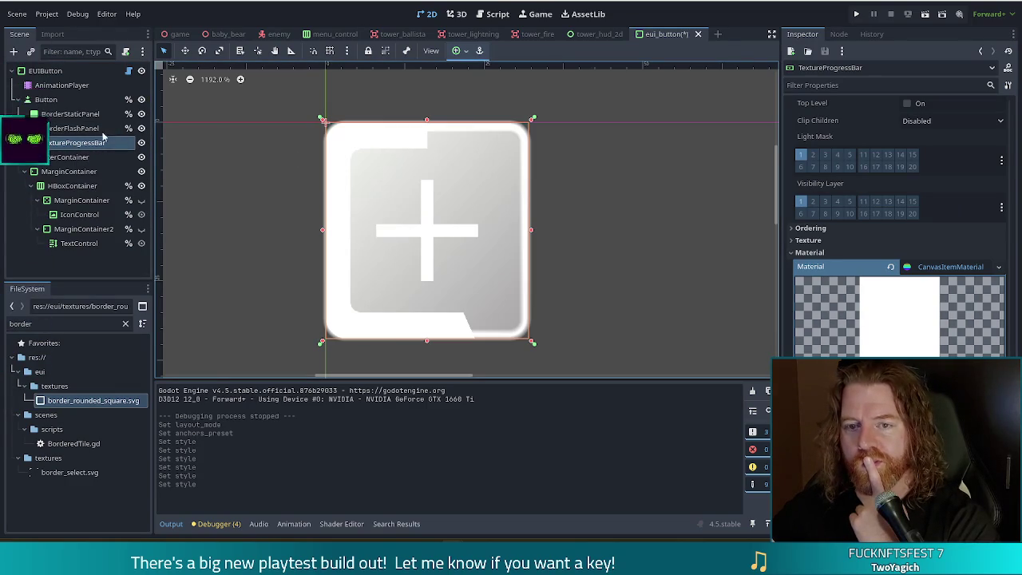
- Move TextureProgressBar out of Button so it becomes the last child of EUIButton
left_click(40, 71)
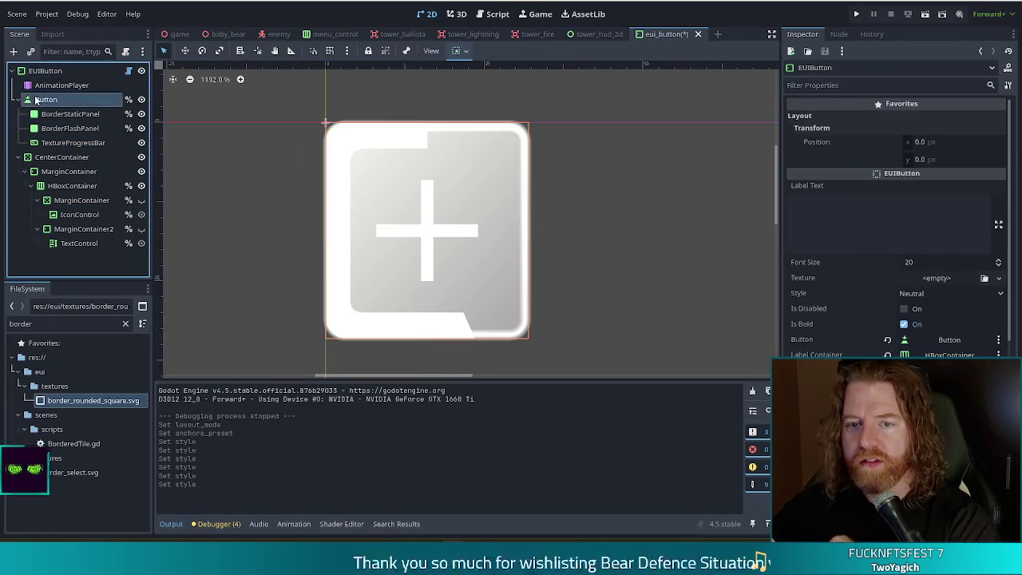
left_click(36, 99)
left_click(72, 144)
left_click_drag(76, 143, 72, 82)
left_click(48, 71)
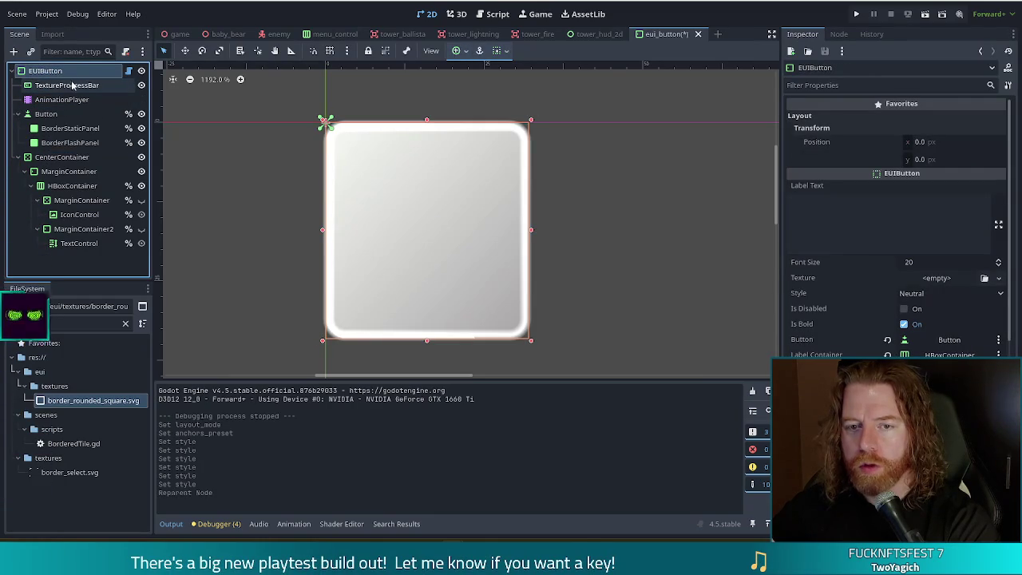
mouse_move(58, 87)
left_mouse_down()
mouse_move(61, 275)
mouse_move(64, 246)
left_mouse_up()
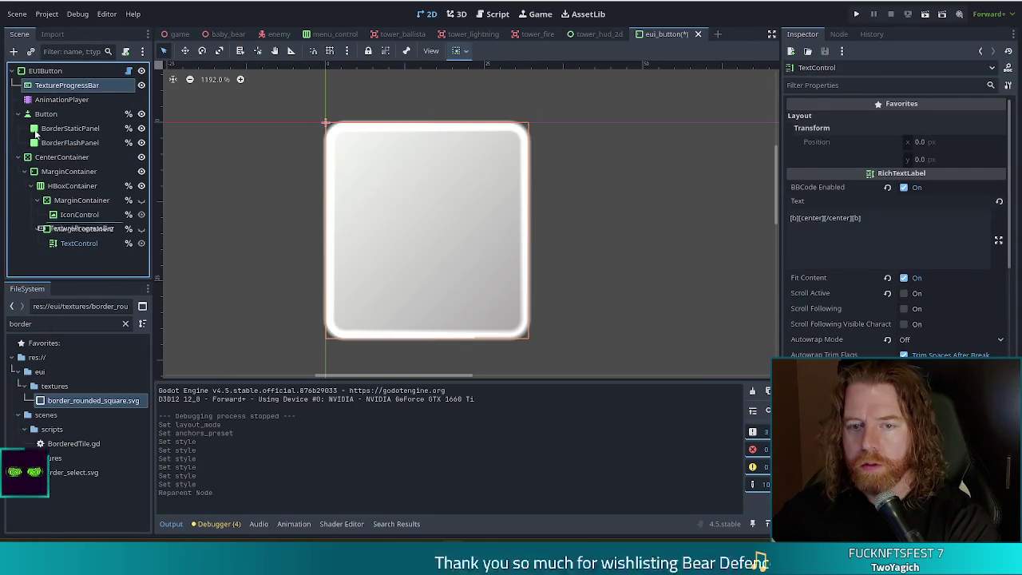
left_click_drag(35, 134, 64, 254)
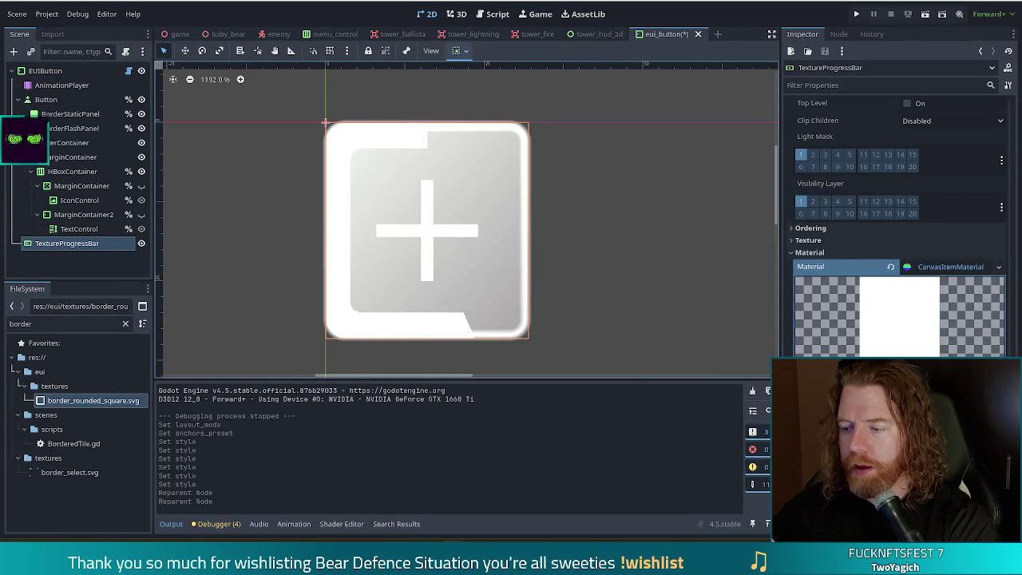
- Revert TextureProgressBar's Material, enable Use Parent Material, and toggle Visible to compare
left_click(891, 267)
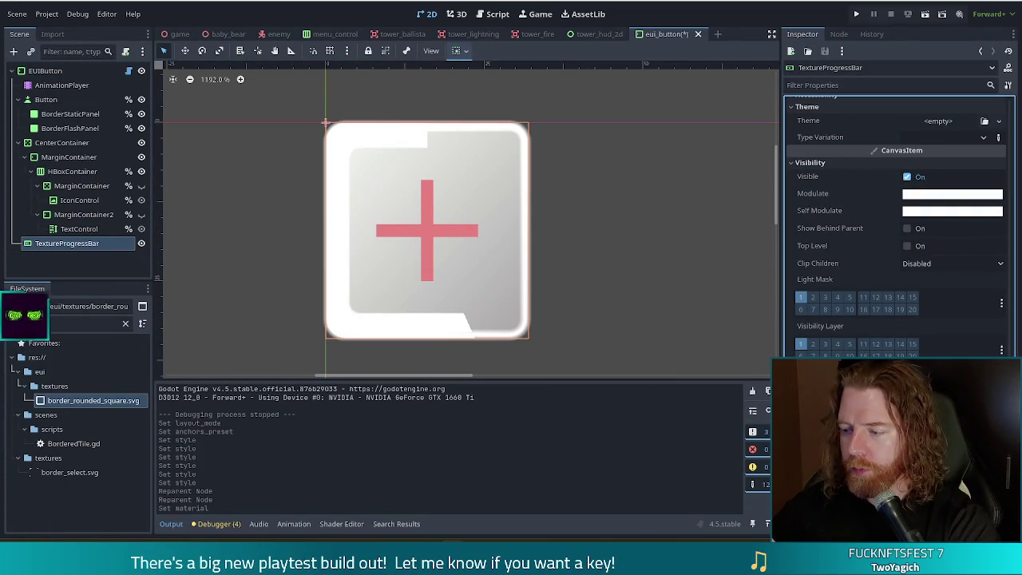
left_click(907, 415)
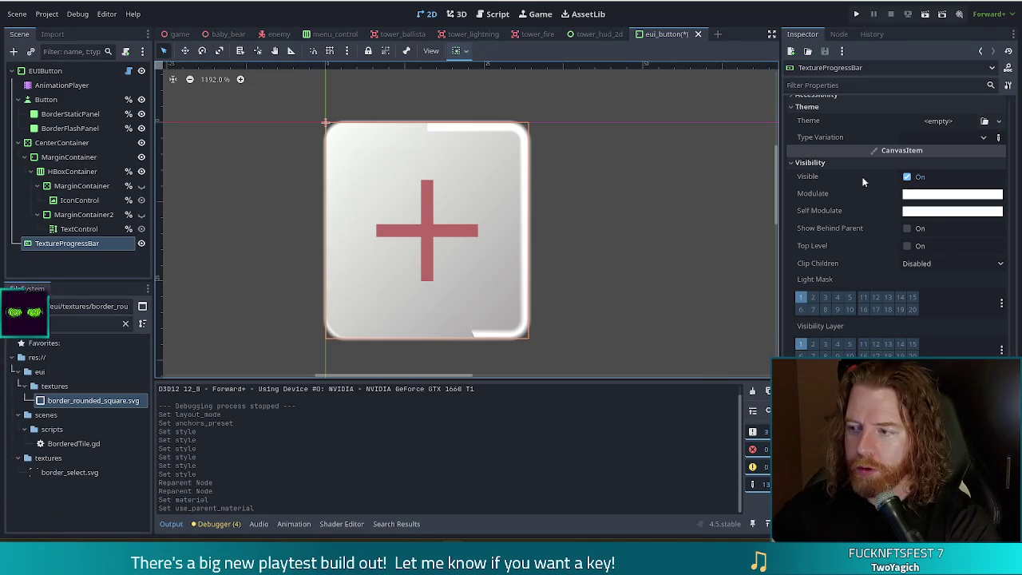
left_click(907, 177)
left_click(906, 177)
left_click(906, 177)
left_click(906, 177)
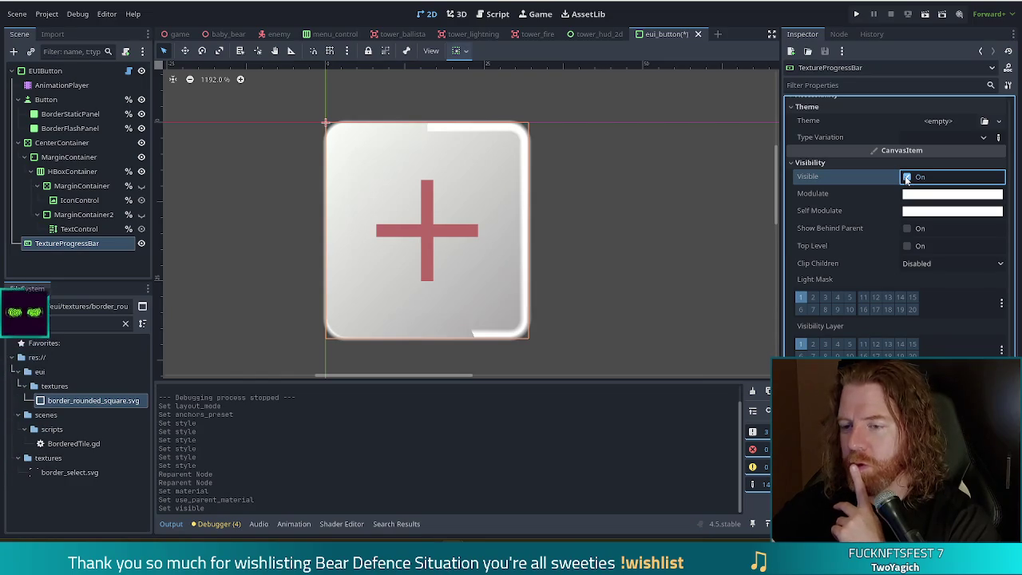
left_click(906, 177)
left_click(906, 178)
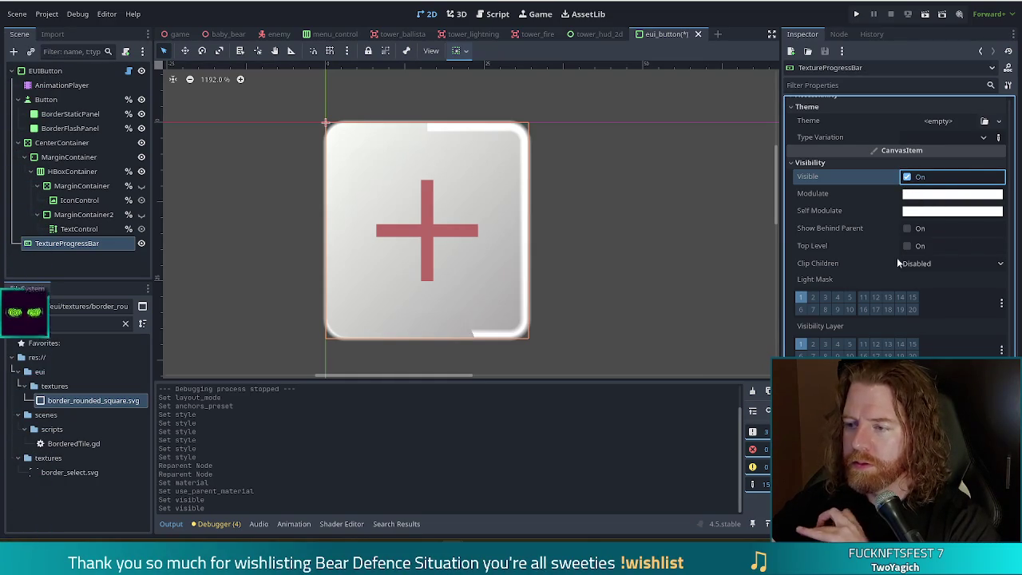
left_click(941, 194)
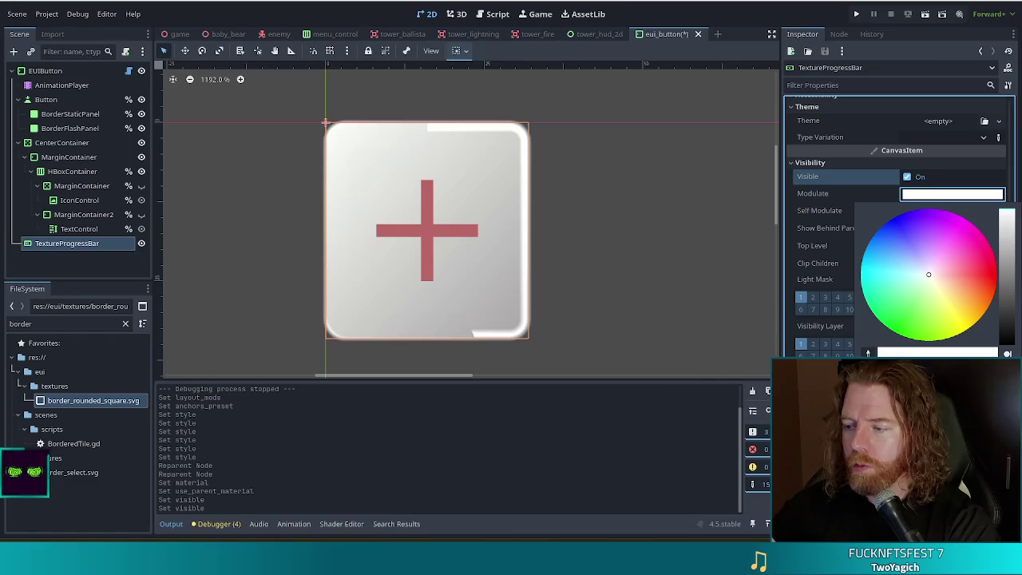
mouse_move(994, 354)
left_mouse_down()
mouse_move(886, 354)
mouse_move(926, 354)
mouse_move(908, 354)
left_mouse_up()
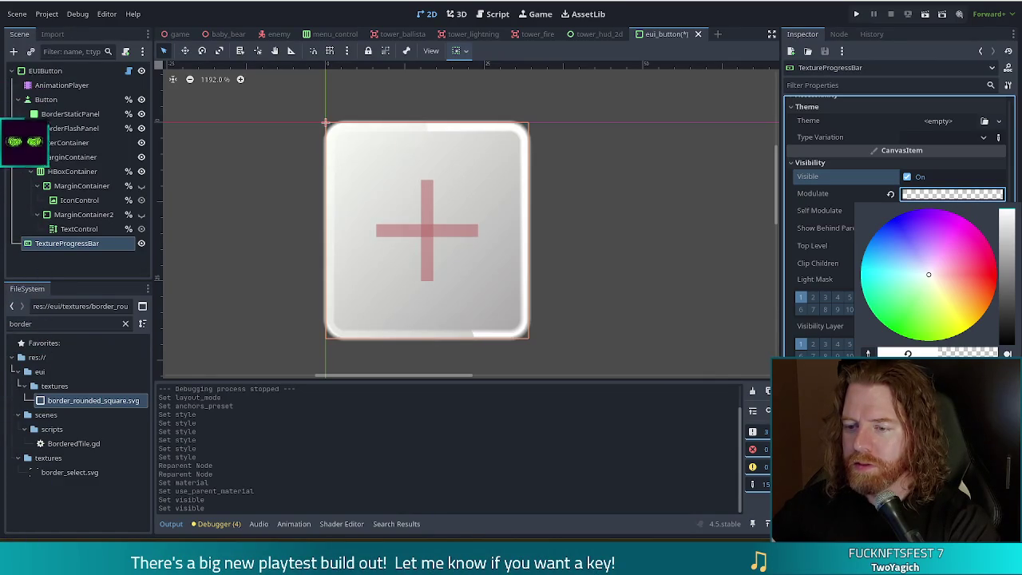
left_click_drag(907, 354, 998, 353)
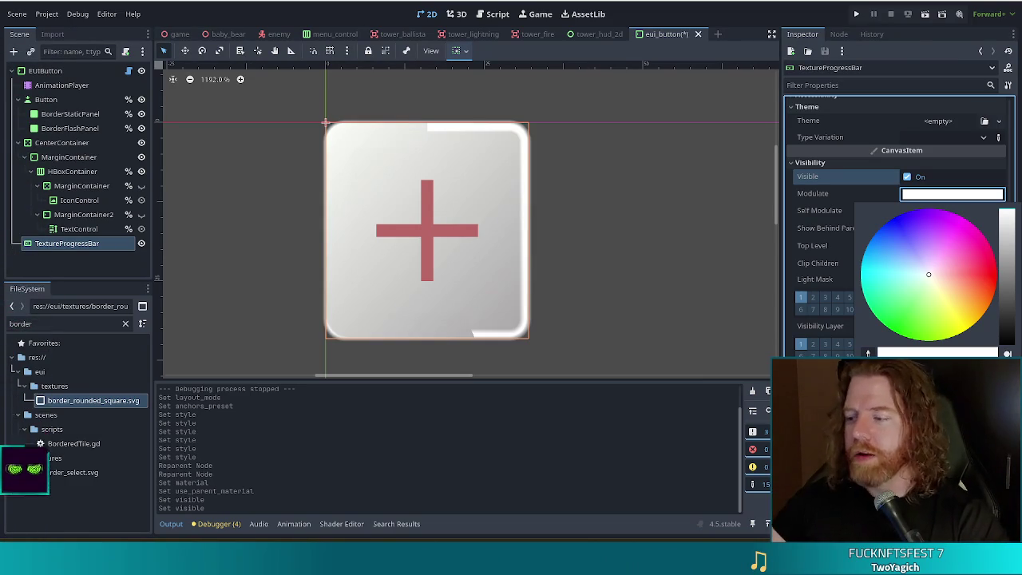
left_click(760, 61)
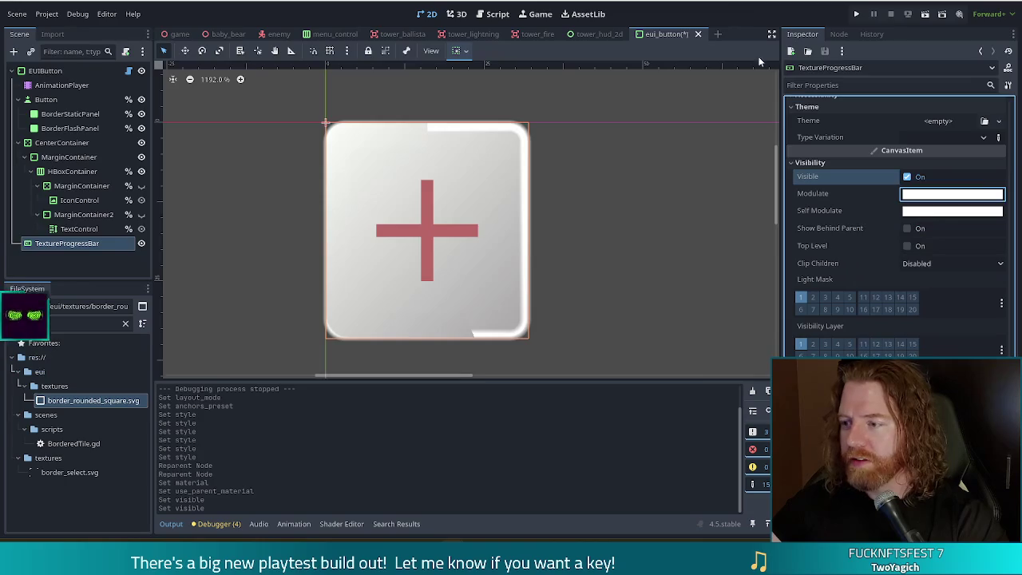
scroll(957, 269, "up", 10)
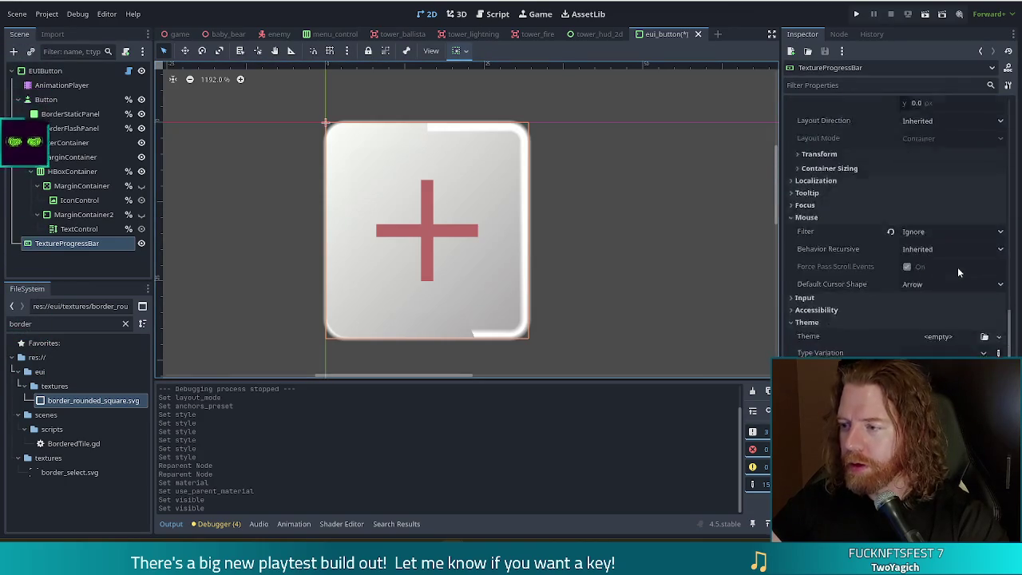
- Scrub the Range Value to preview the radial fill, leaving Value at 0.0
scroll(956, 272, "up", 4)
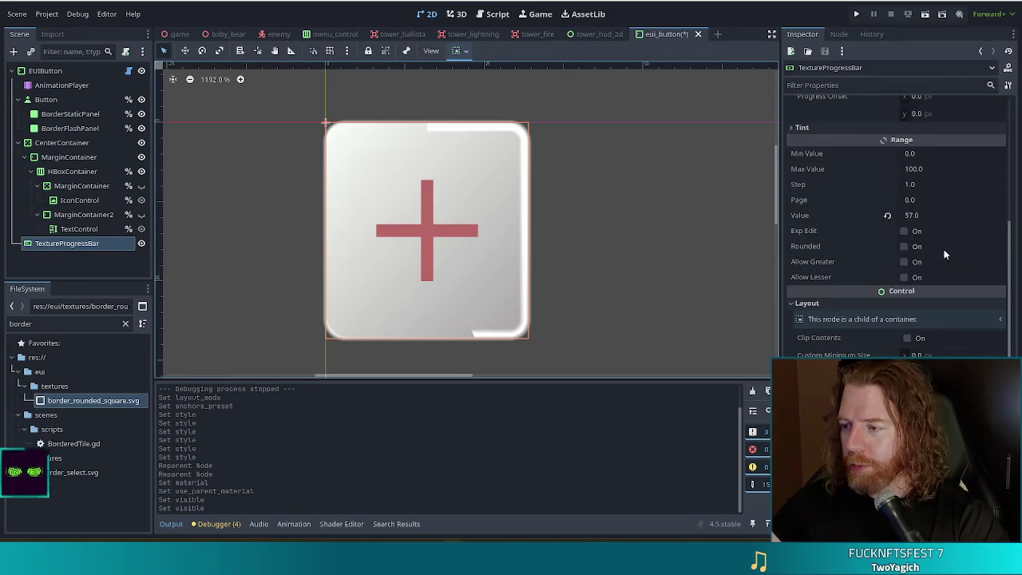
left_click_drag(946, 269, 910, 269)
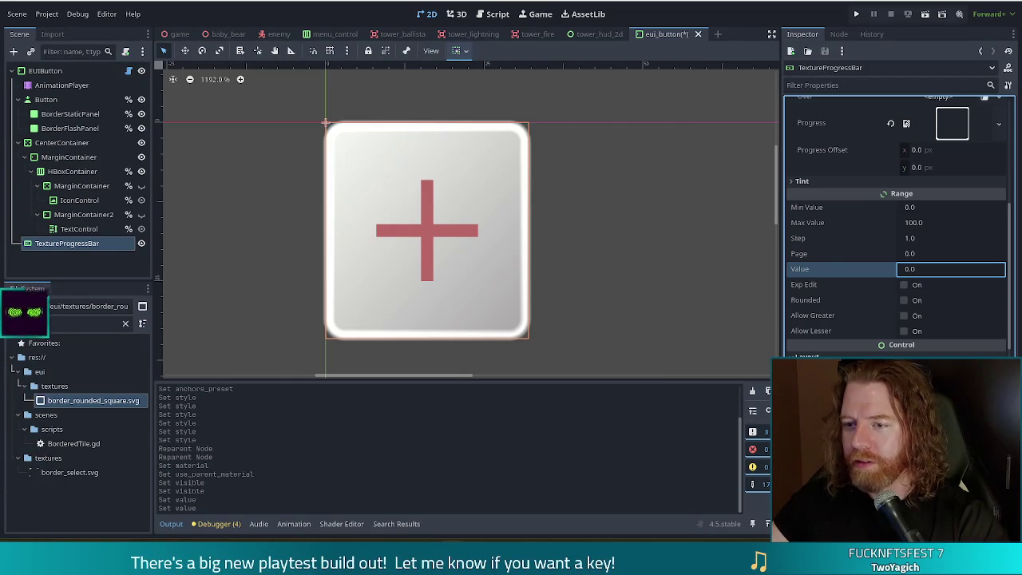
mouse_move(911, 269)
left_mouse_down()
mouse_move(966, 269)
mouse_move(926, 269)
mouse_move(895, 297)
left_mouse_up()
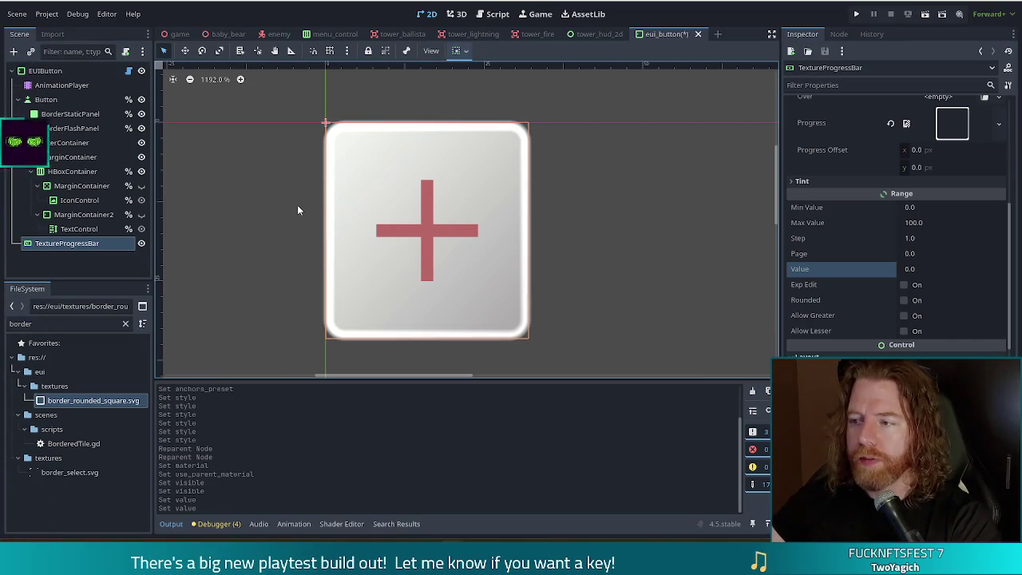
scroll(839, 272, "up", 10)
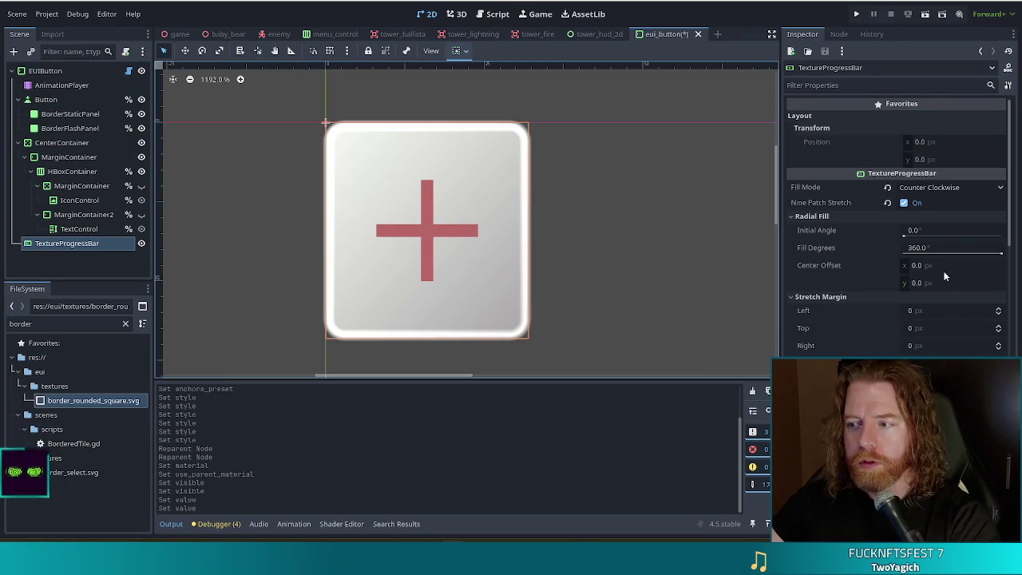
- Try EUIButton's Positive, Negative and Green styles, return to Neutral, and move TextureProgressBar under Button
left_click(45, 71)
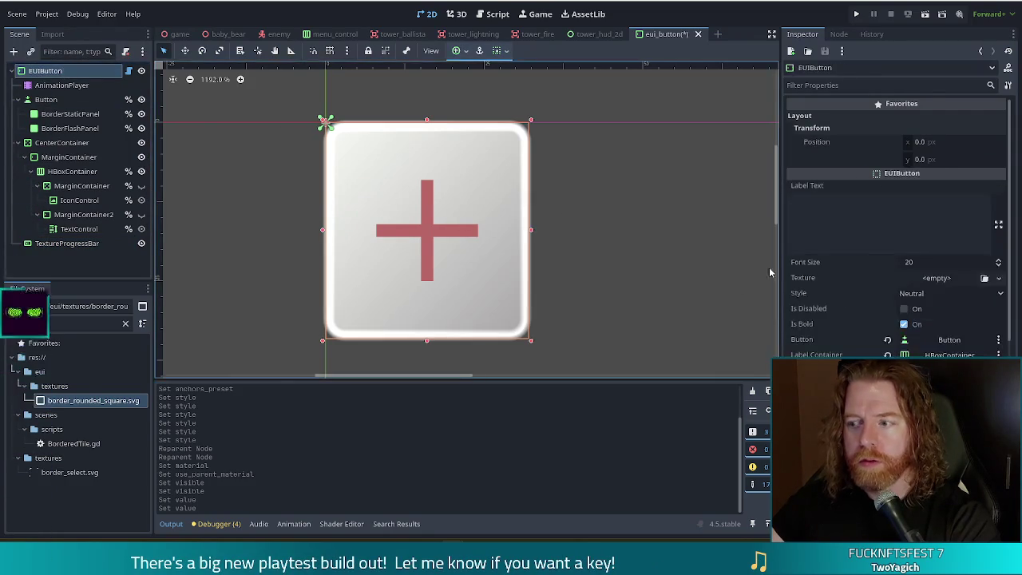
scroll(893, 258, "down", 3)
scroll(892, 258, "down", 2)
left_click(922, 187)
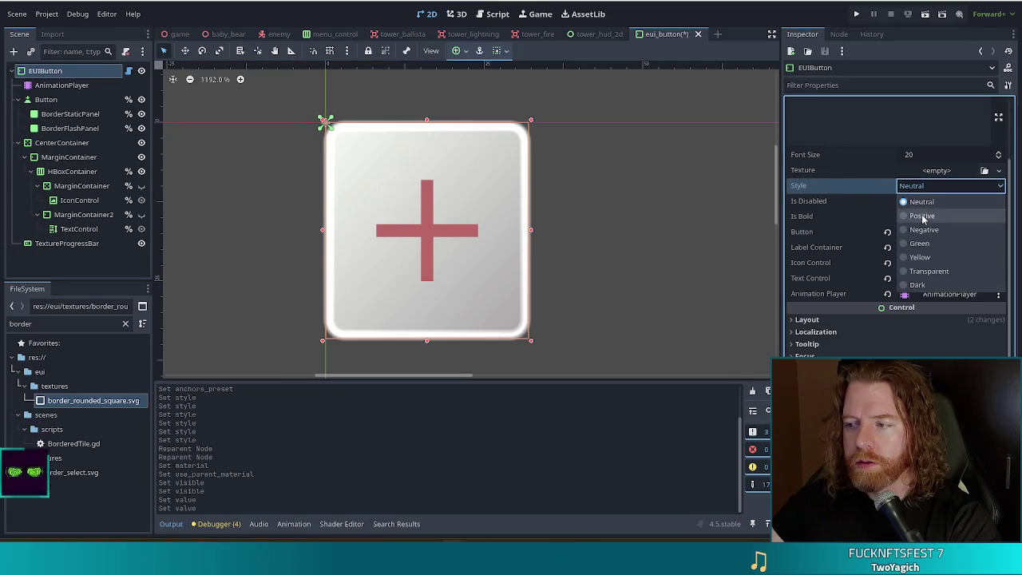
left_click(922, 216)
left_click(925, 186)
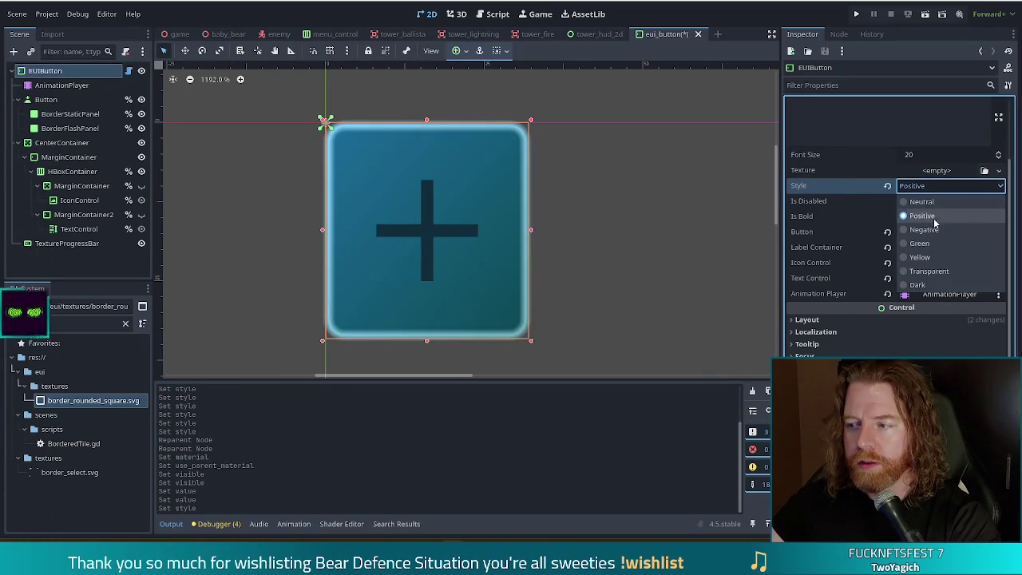
left_click(931, 231)
left_click(934, 190)
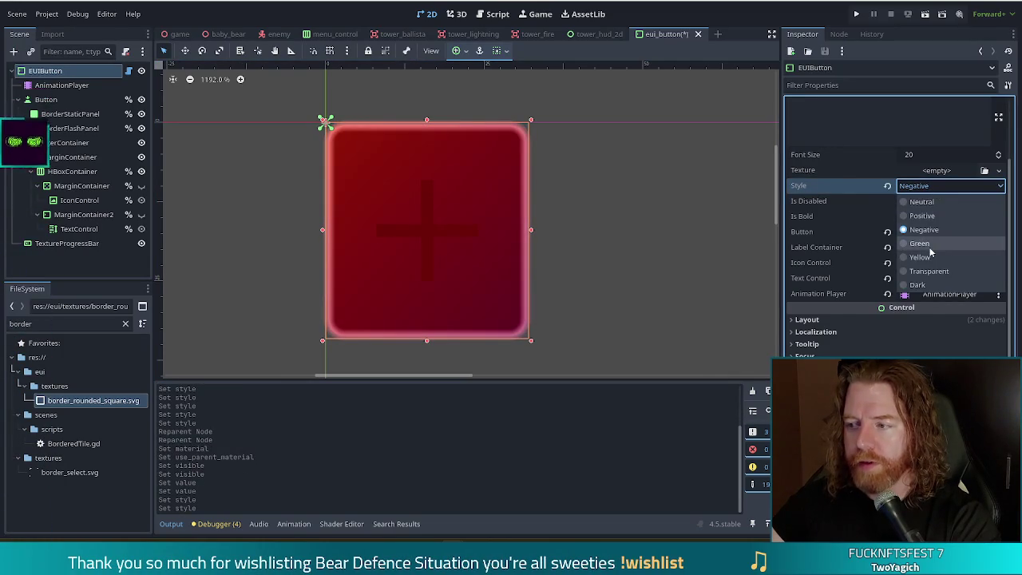
left_click(920, 243)
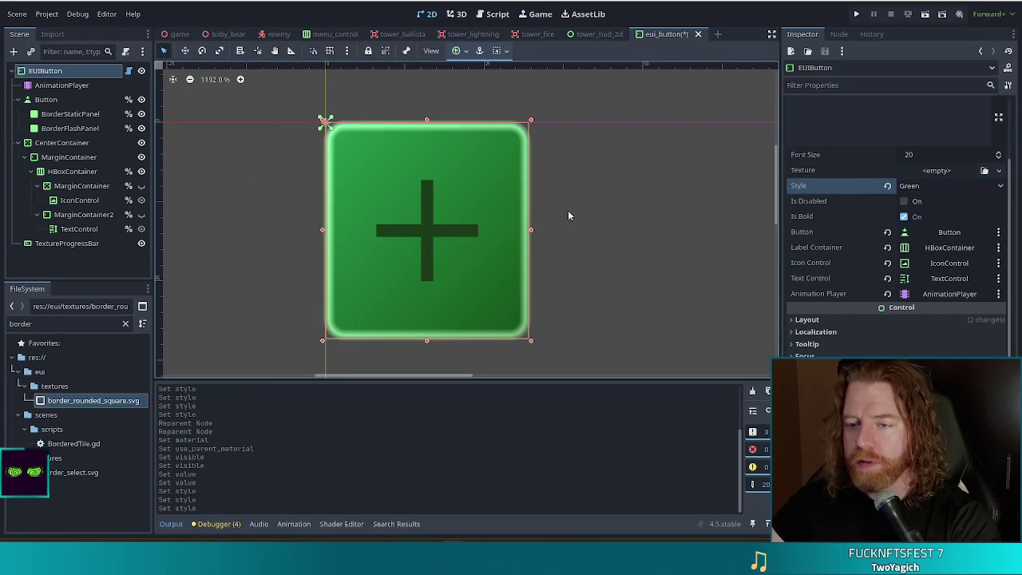
left_click(910, 185)
left_click(926, 201)
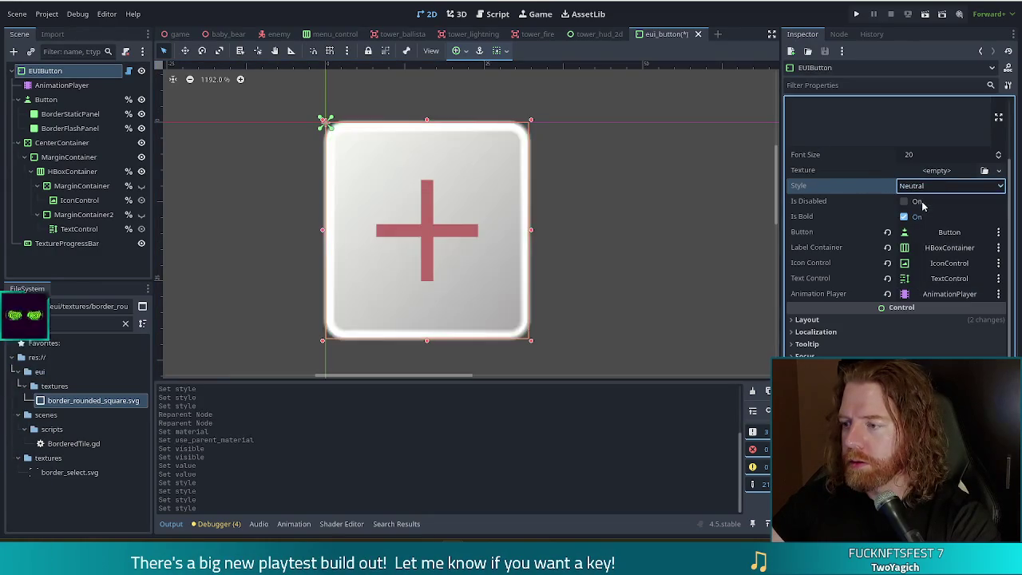
mouse_move(75, 243)
left_mouse_down()
mouse_move(53, 137)
mouse_move(61, 141)
left_mouse_up()
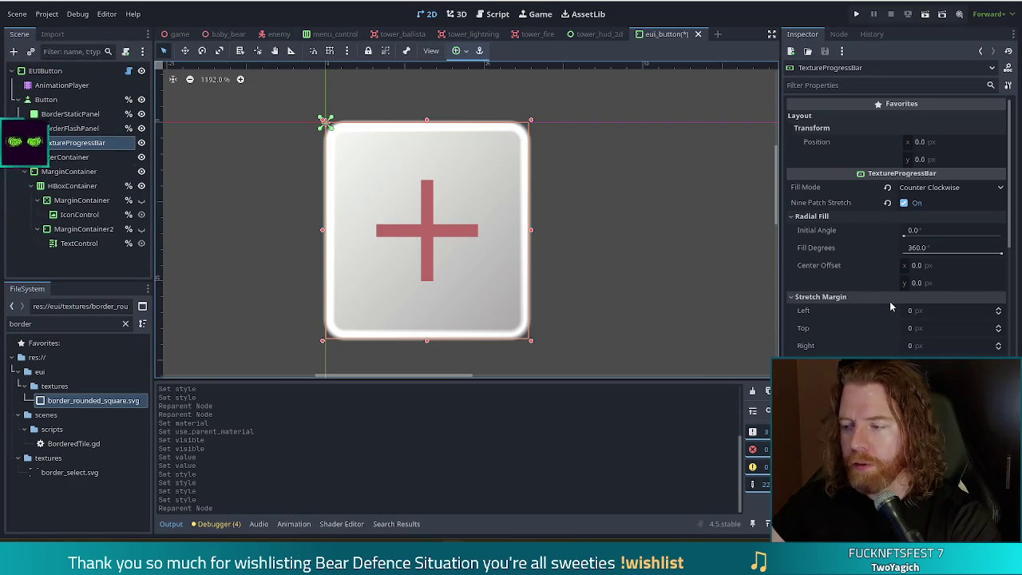
- Move TextureProgressBar above BorderStaticPanel and BorderFlashPanel as Button's first child
scroll(891, 301, "down", 3)
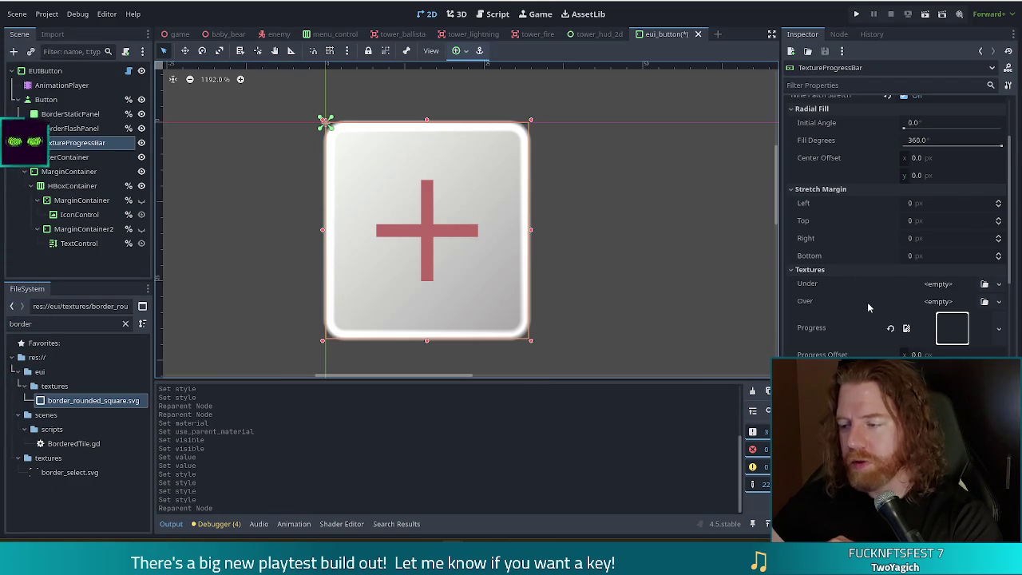
scroll(867, 302, "down", 10)
scroll(867, 305, "down", 5)
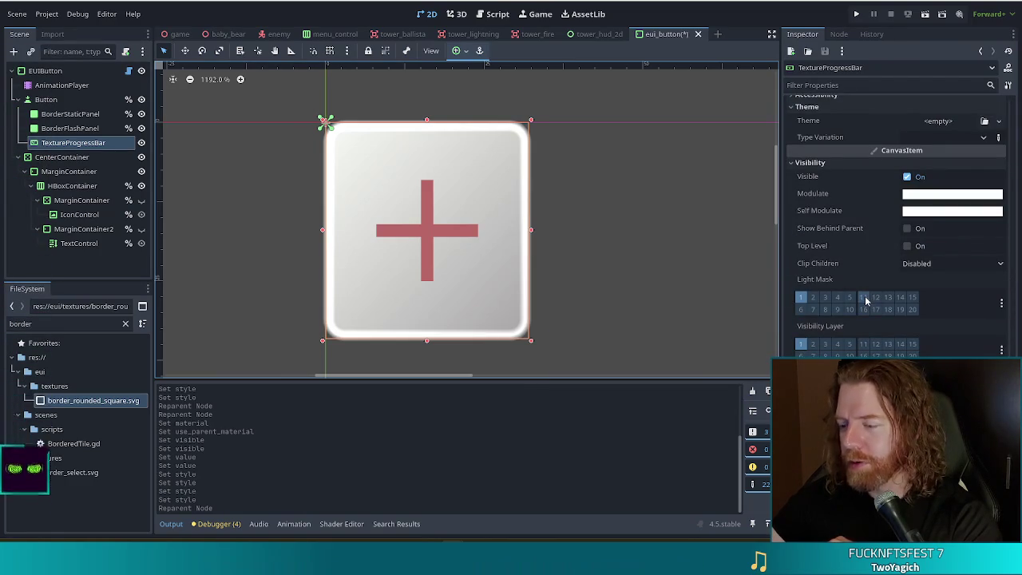
scroll(863, 296, "up", 10)
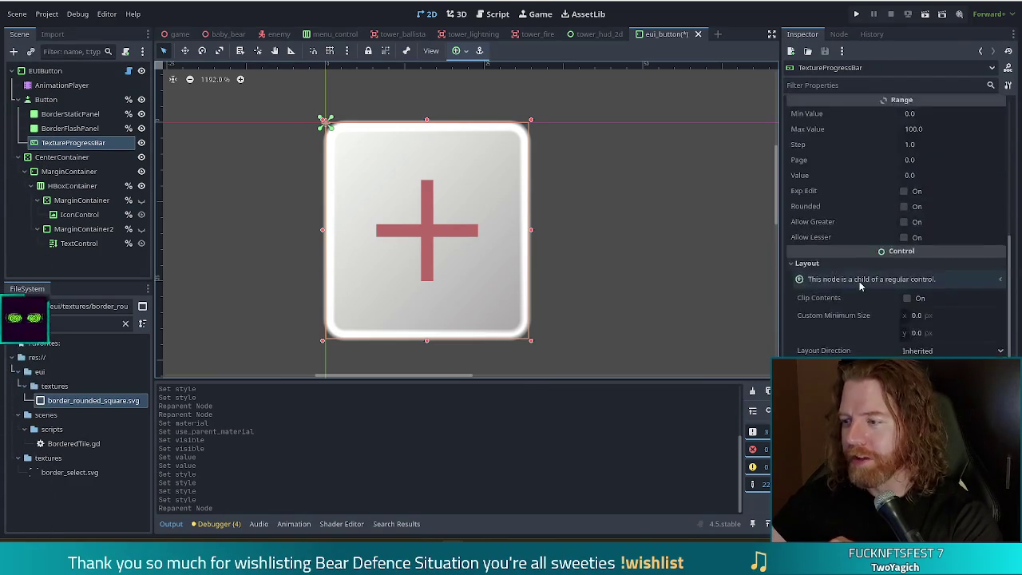
left_click_drag(24, 66, 24, 142)
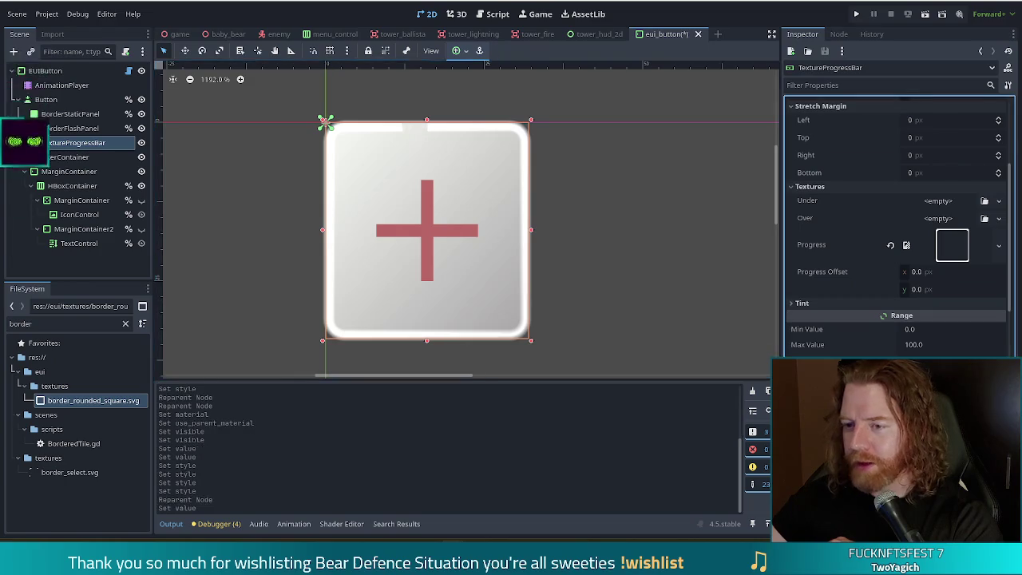
left_click_drag(24, 306, 24, 471)
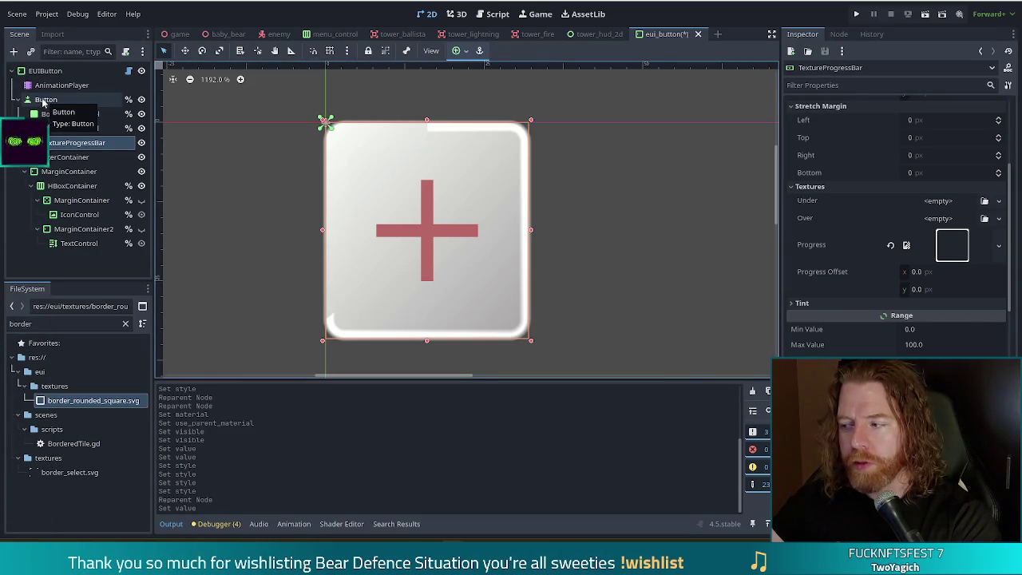
left_click_drag(71, 142, 84, 112)
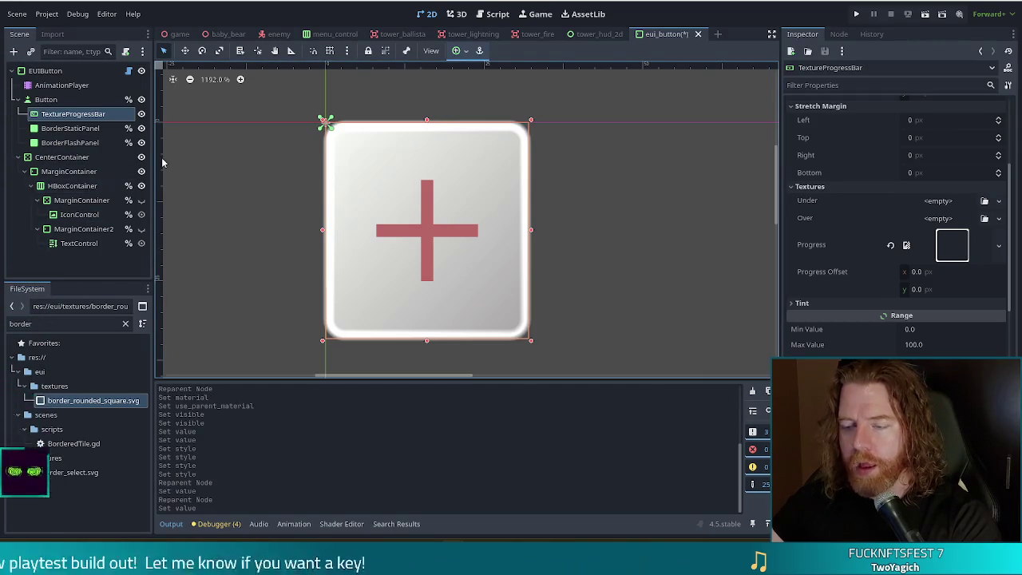
- Compare BorderStaticPanel's and TextureProgressBar's settings in the Inspector
left_click(74, 127)
left_click(63, 114)
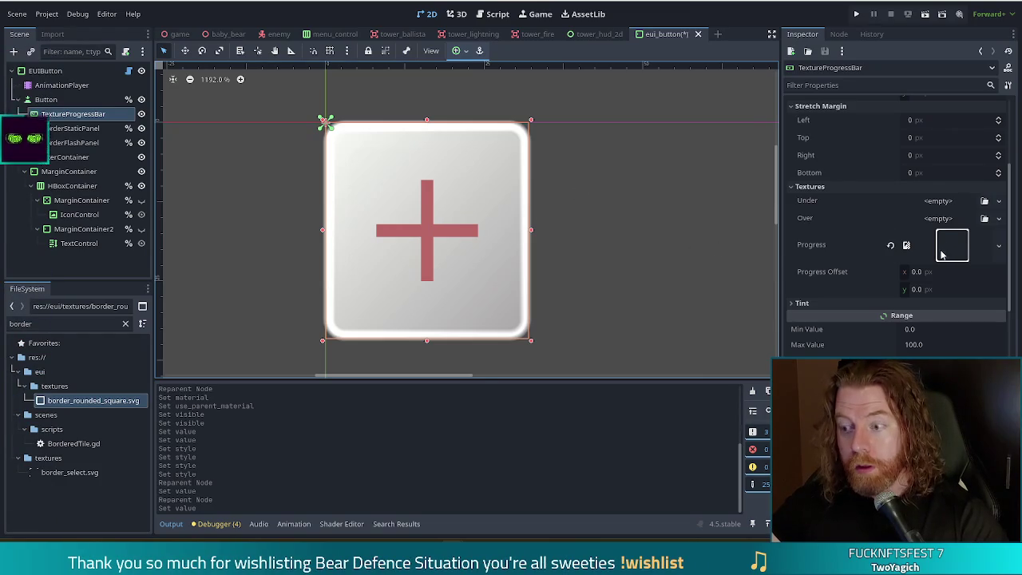
left_click(71, 128)
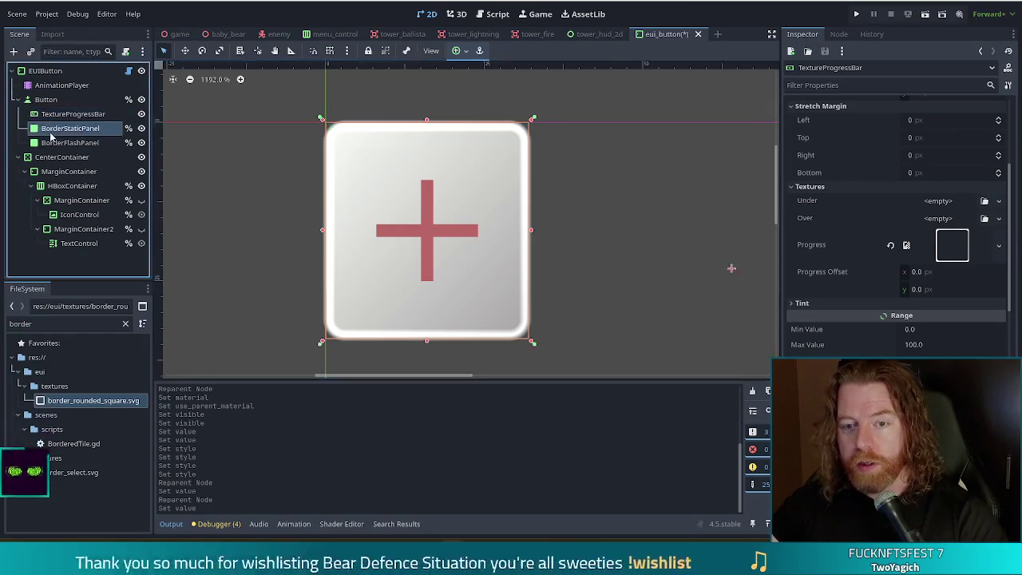
- Duplicate BorderFlashPanel with Ctrl+D and place BorderFlashPanel2 right under TextureProgressBar
scroll(870, 250, "up", 5)
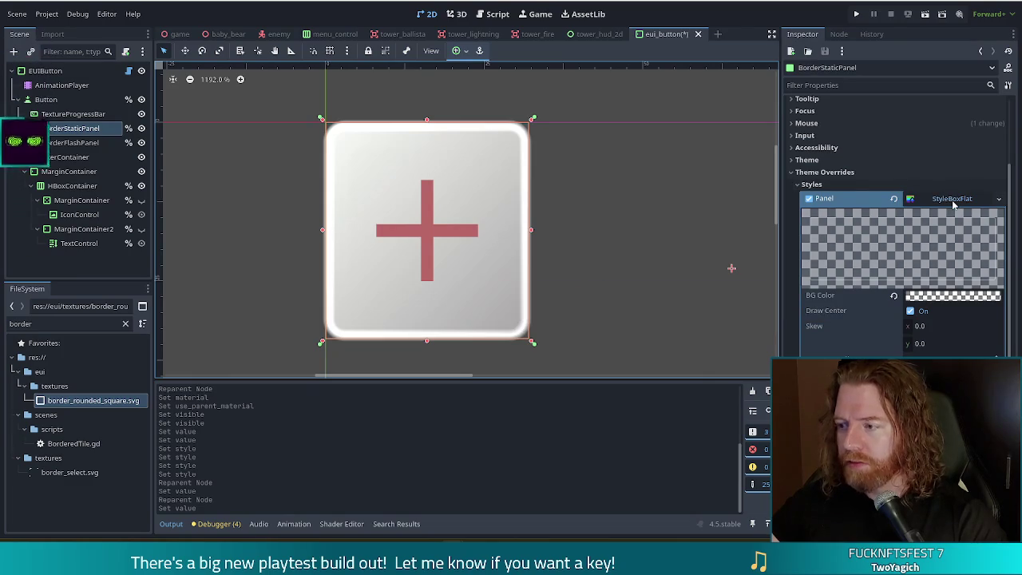
left_click(64, 143)
left_click(70, 128)
left_click(80, 142)
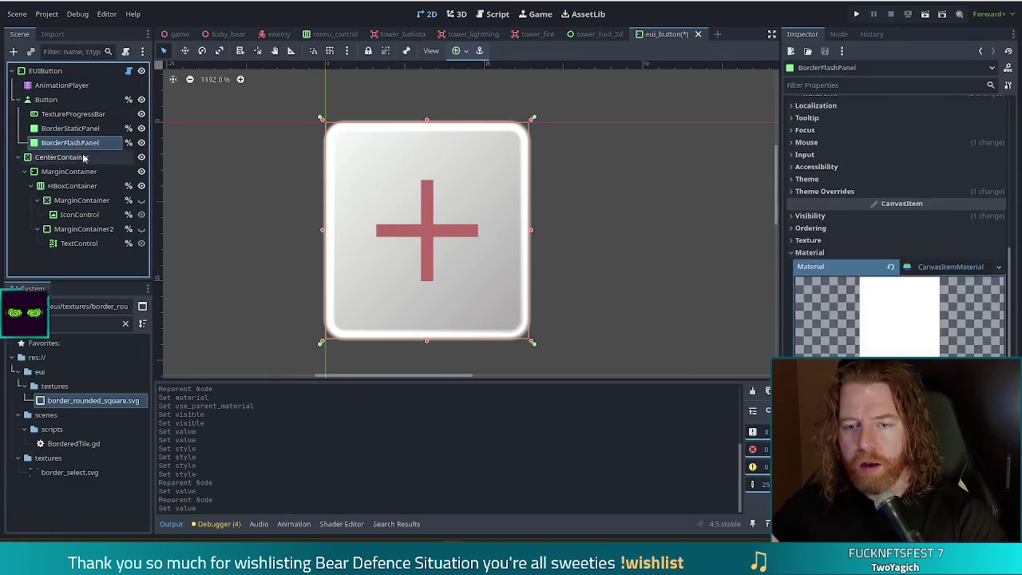
key("ctrl+d")
left_click_drag(78, 157, 69, 126)
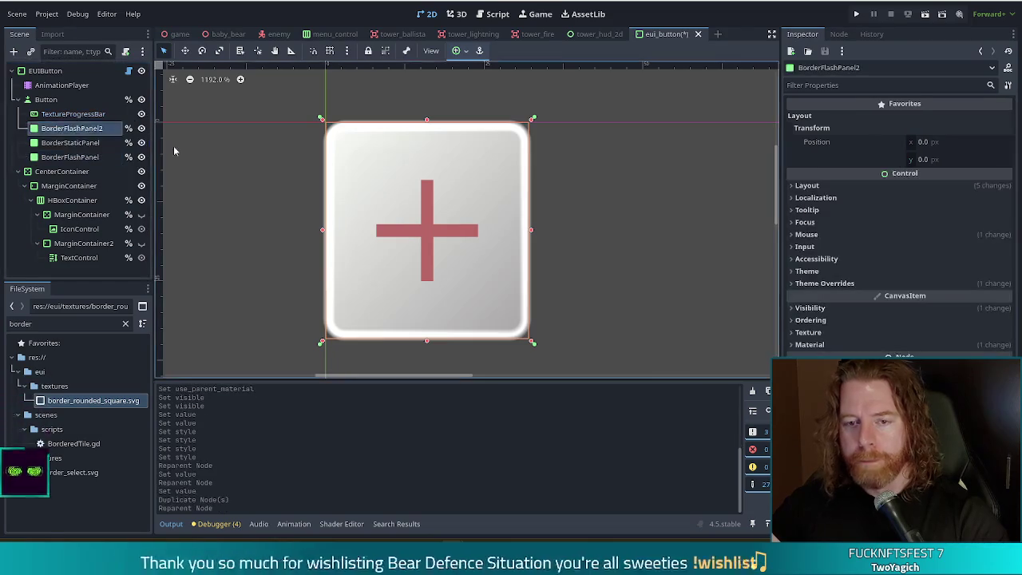
- Turn off Access as Unique Name for BorderFlashPanel2
right_click(112, 131)
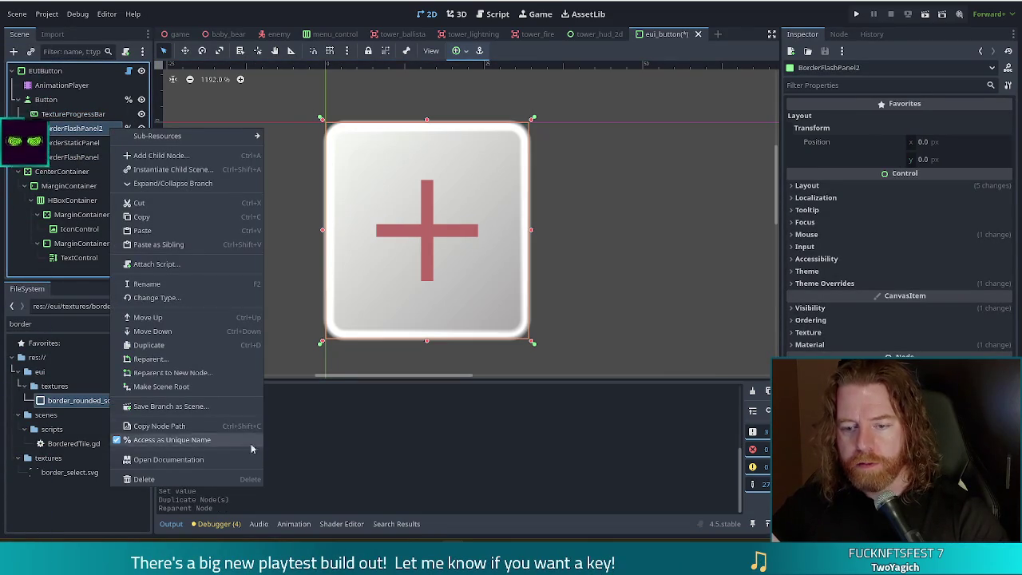
left_click(193, 444)
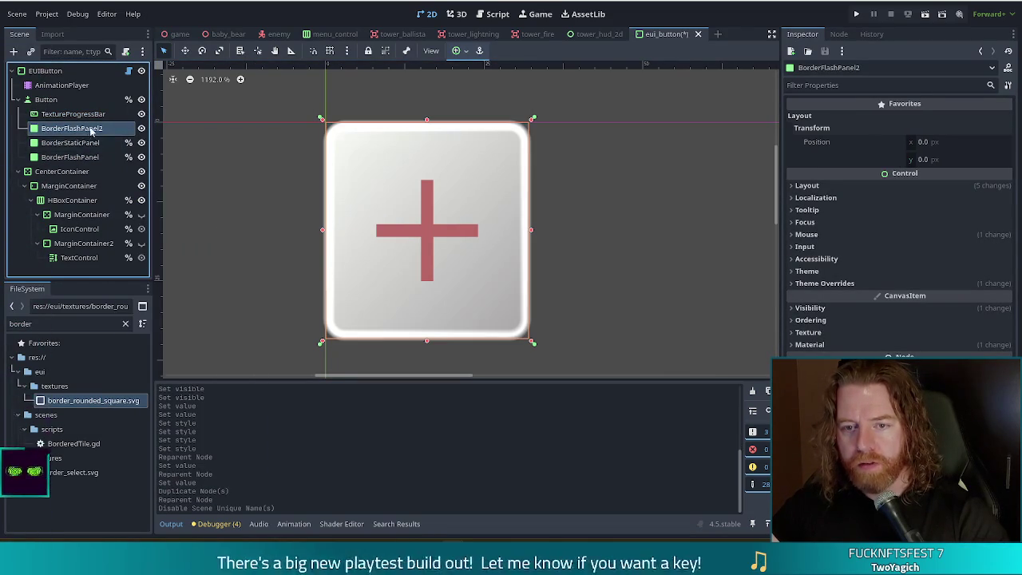
left_click(78, 114)
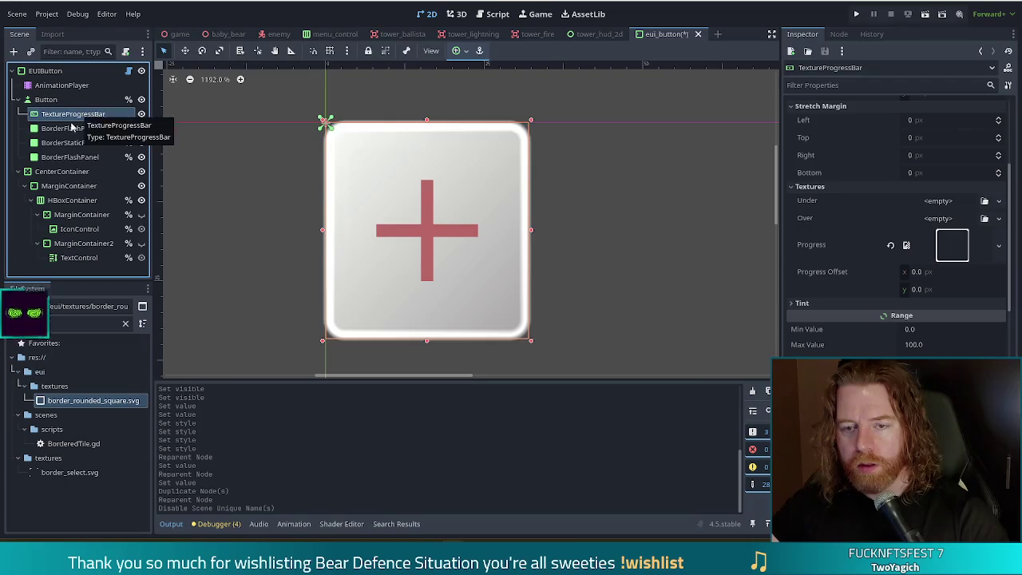
left_click(89, 129)
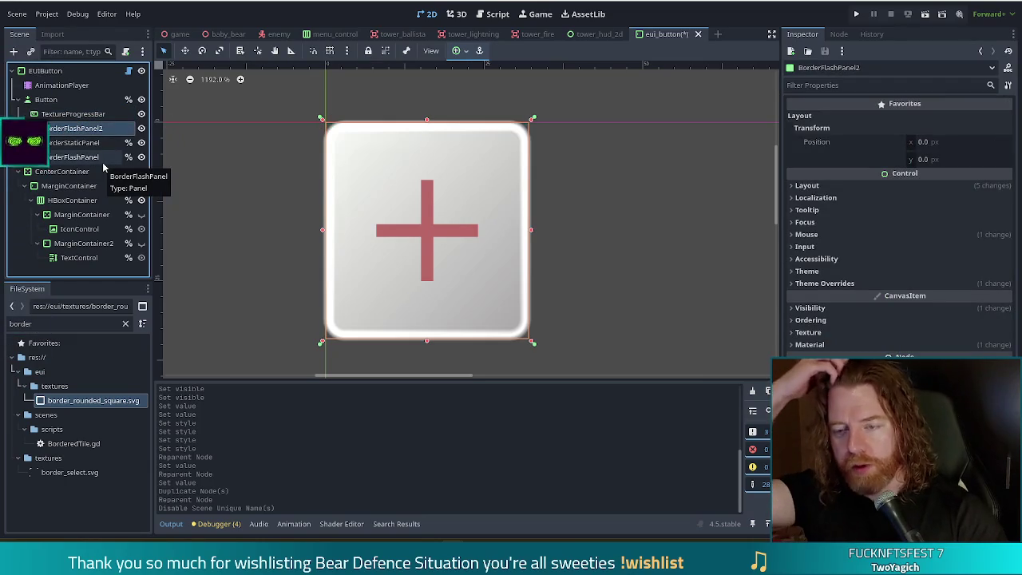
- Rename BorderFlashPanel2 to ProgressBarFill and reveal its button_flash panel style override
key("F2")
type("Prog")
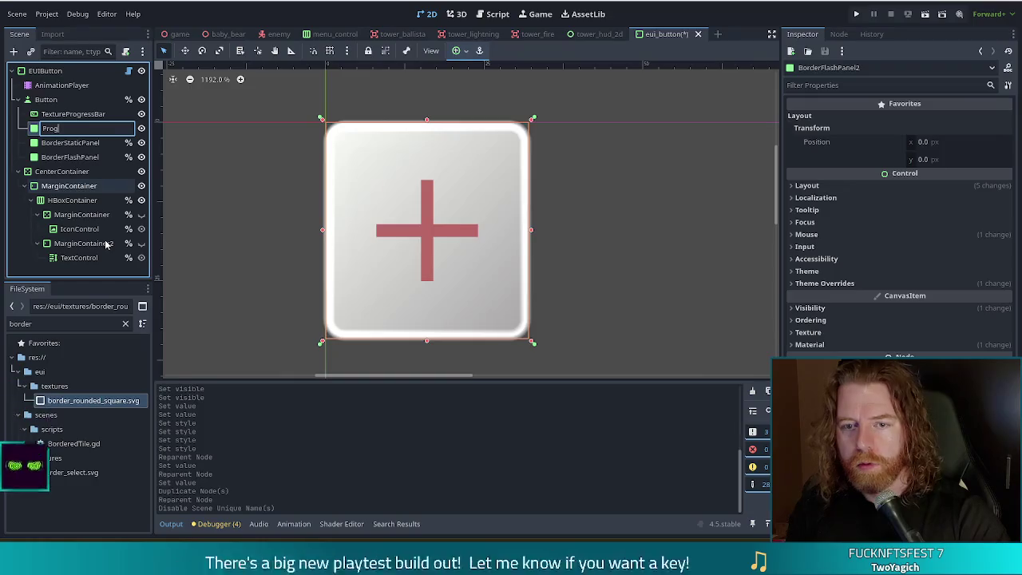
type("ressBarFi")
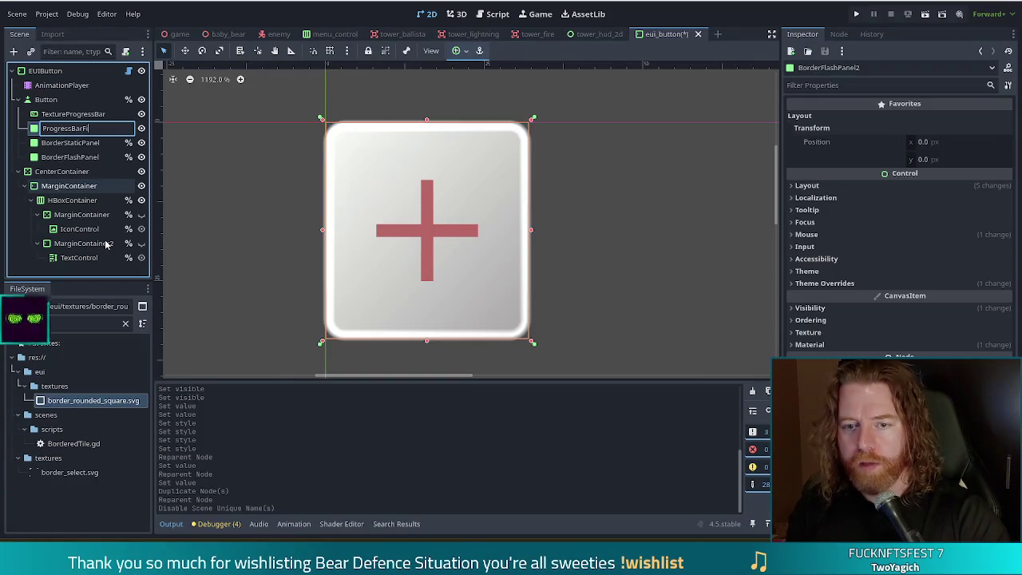
type("ll")
key("Return")
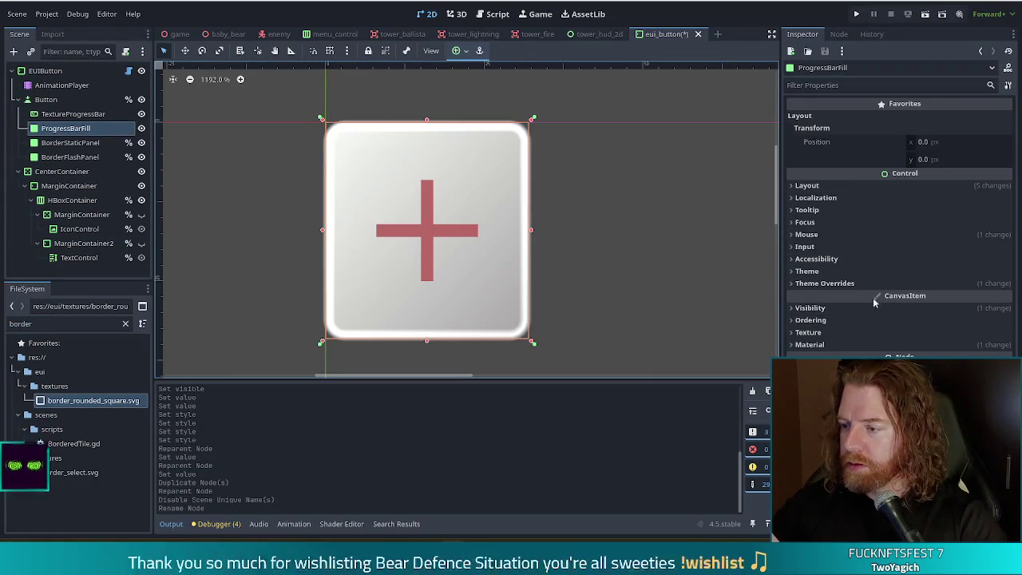
left_click(903, 284)
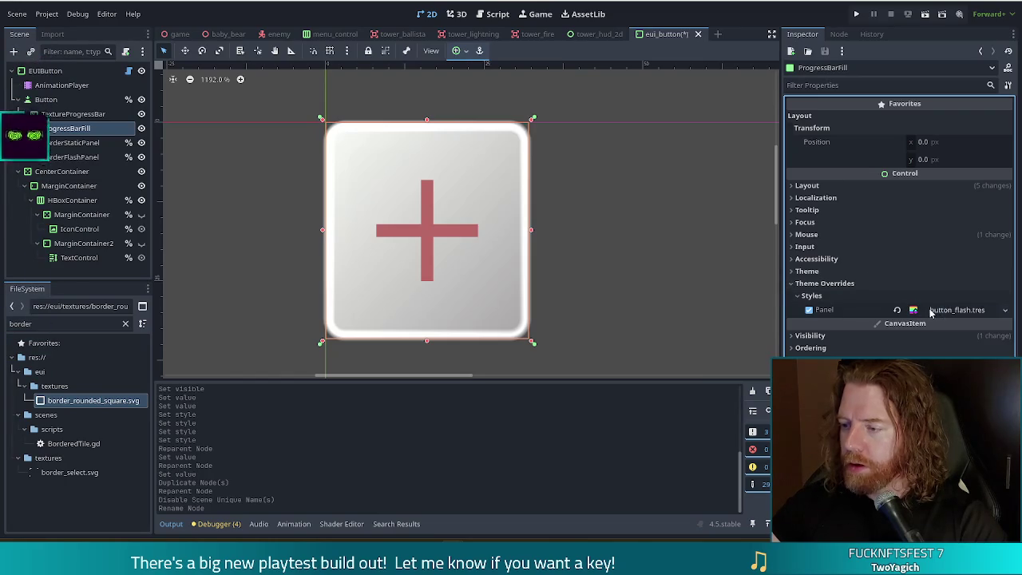
left_click(957, 313)
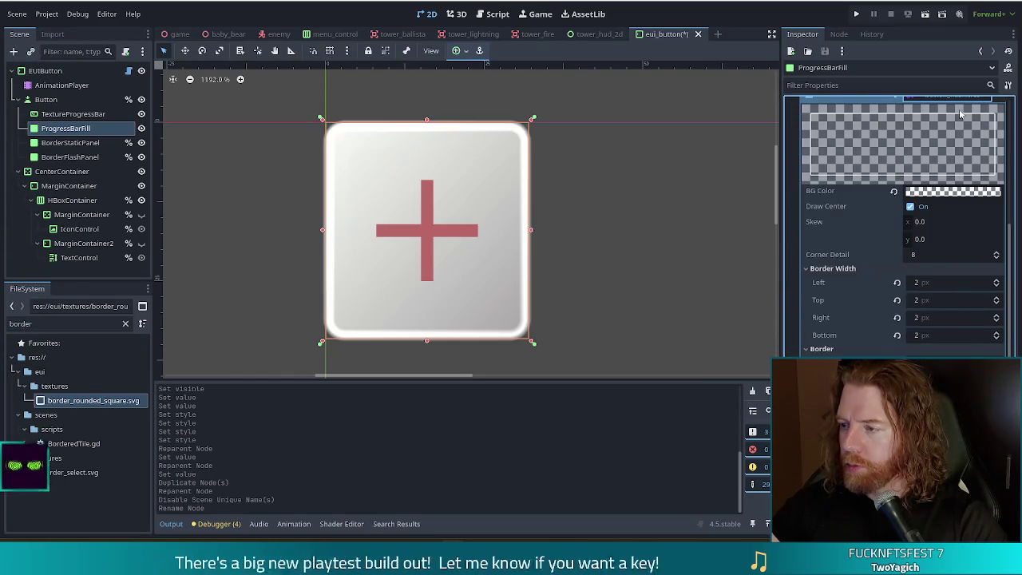
- Make ProgressBarFill's Panel style a unique StyleBoxFlat and hide TextureProgressBar
scroll(955, 179, "up", 2)
right_click(948, 207)
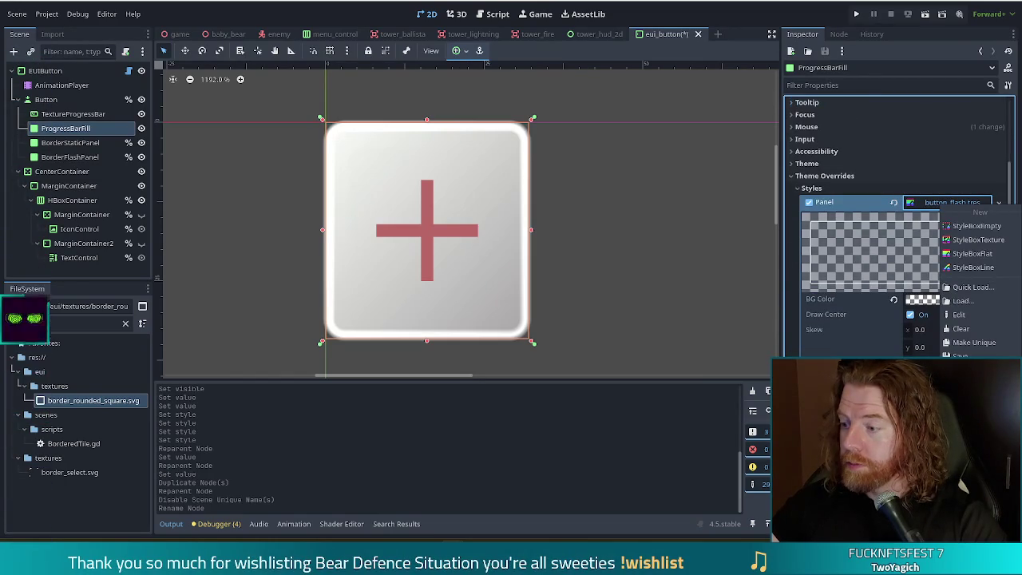
left_click(969, 341)
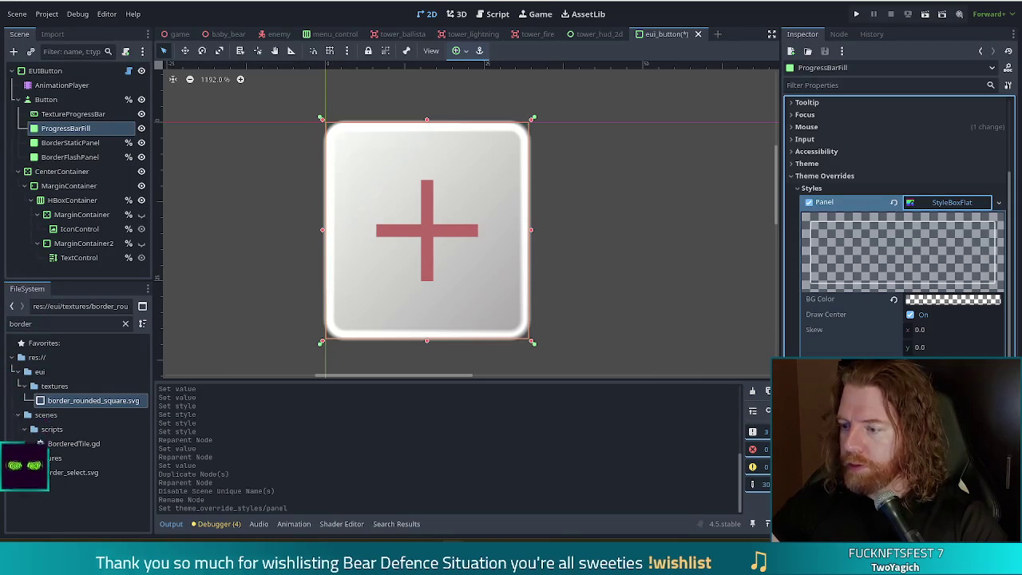
scroll(968, 312, "down", 4)
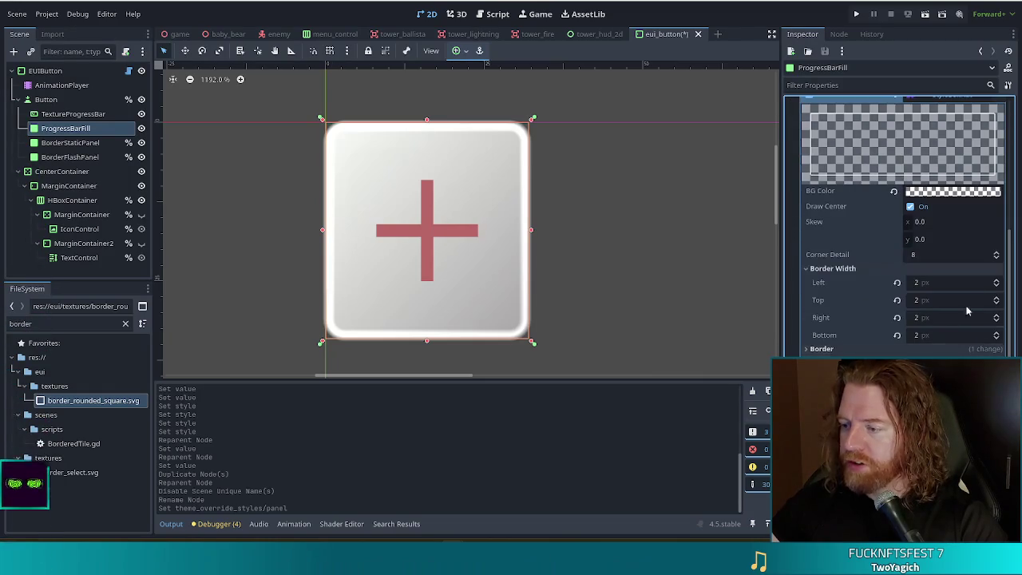
double_click(998, 281)
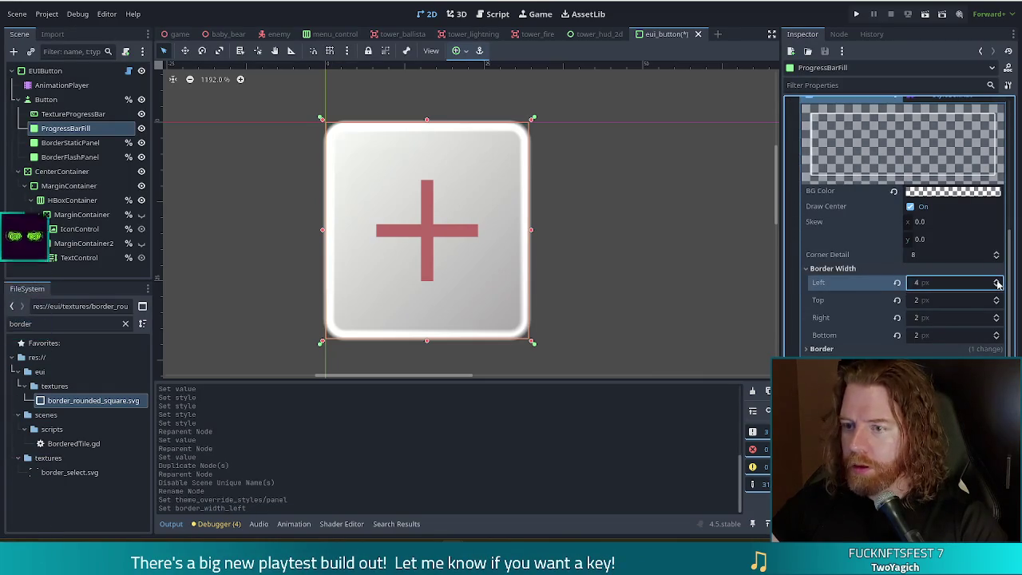
left_click(141, 114)
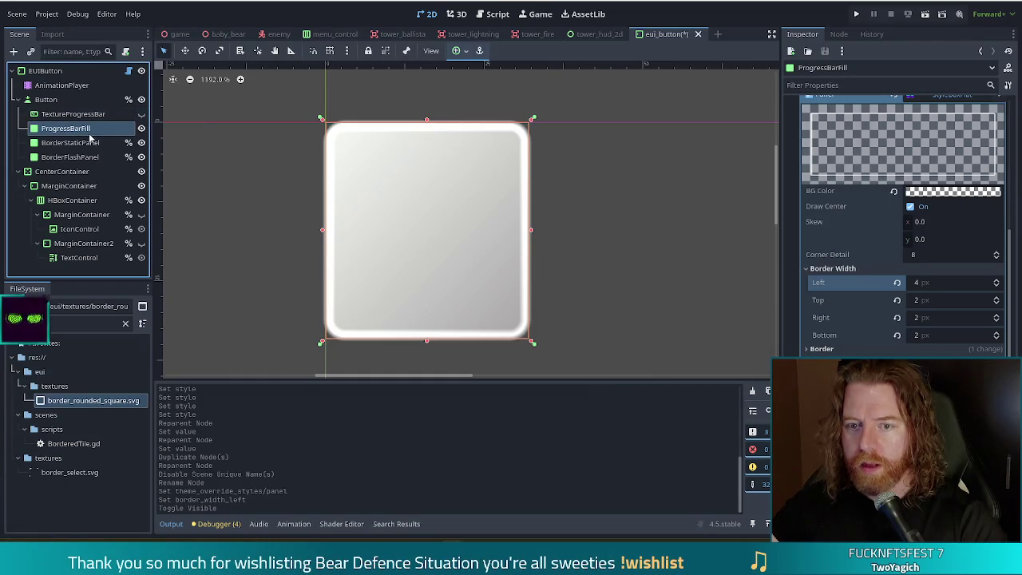
- Experiment with larger left border widths, Draw Center, and ProgressBarFill visibility
left_click(996, 285)
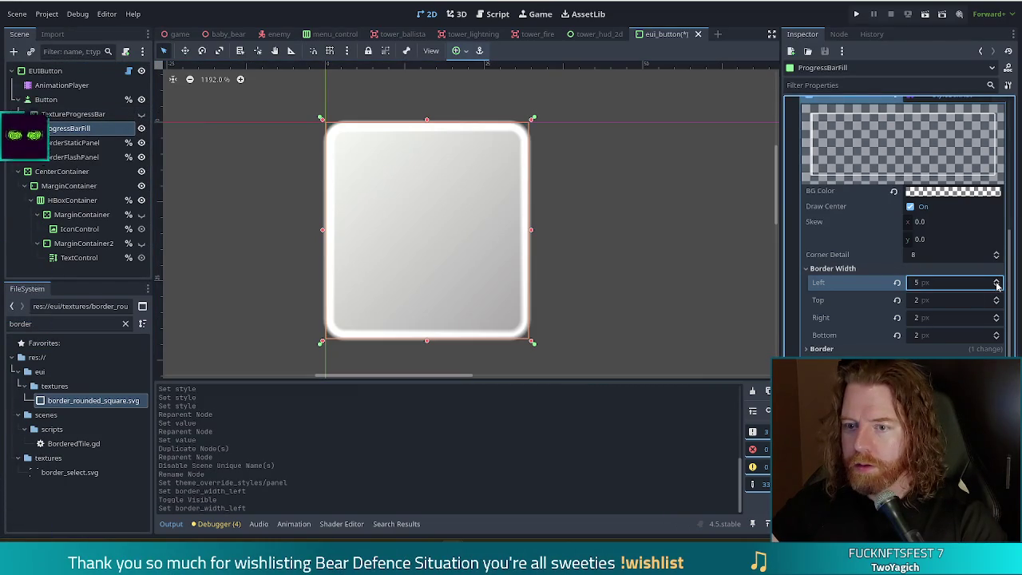
mouse_move(996, 284)
left_mouse_down()
mouse_move(996, 199)
mouse_move(997, 248)
left_mouse_up()
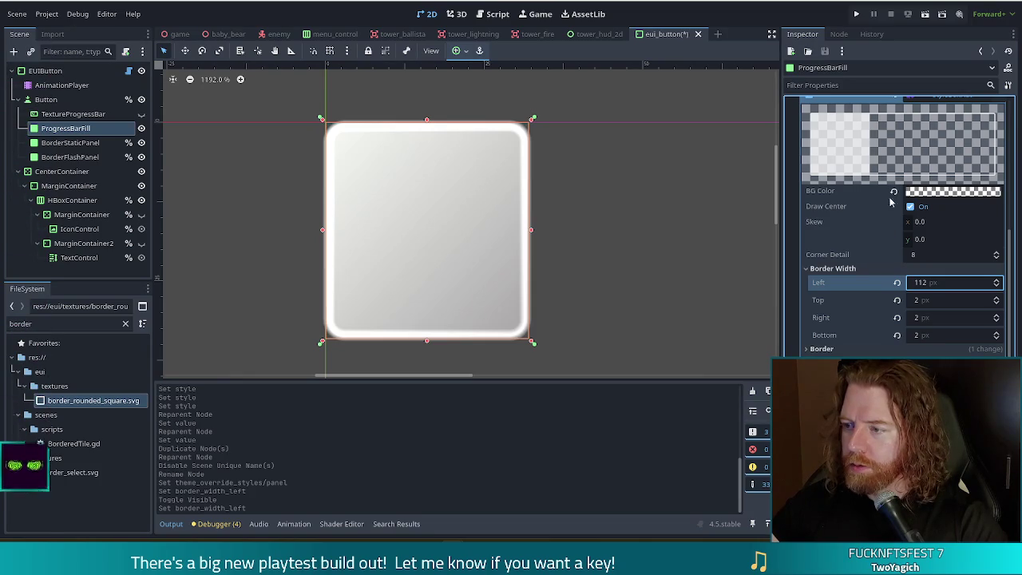
left_click(911, 207)
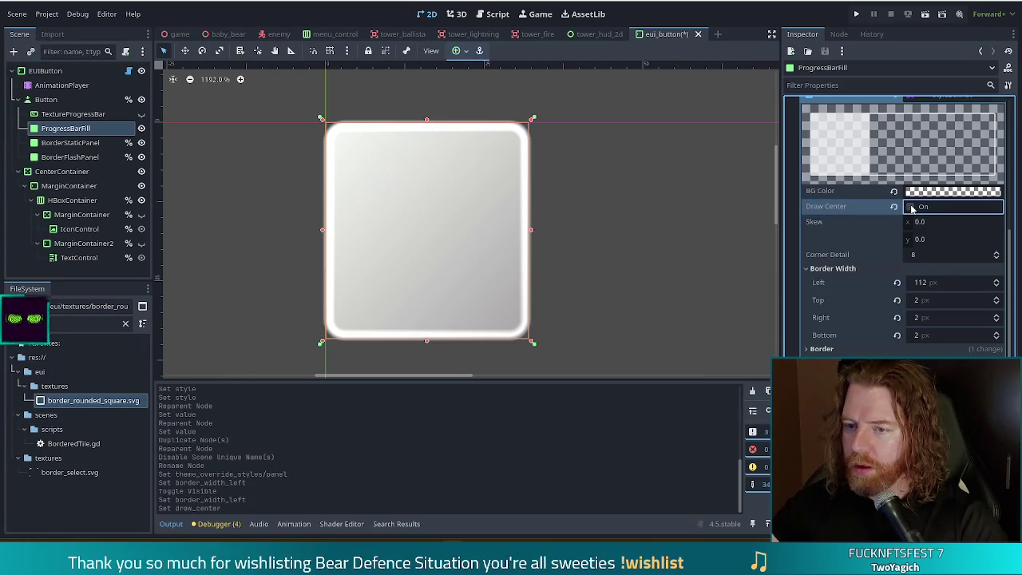
left_click(912, 207)
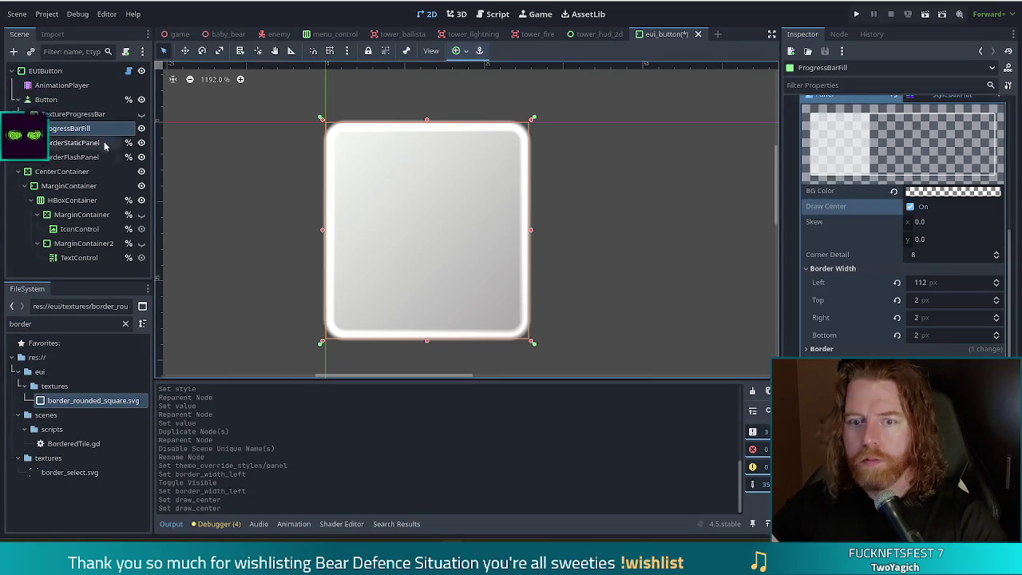
left_click(141, 129)
left_click(141, 128)
left_click(142, 129)
left_click(141, 128)
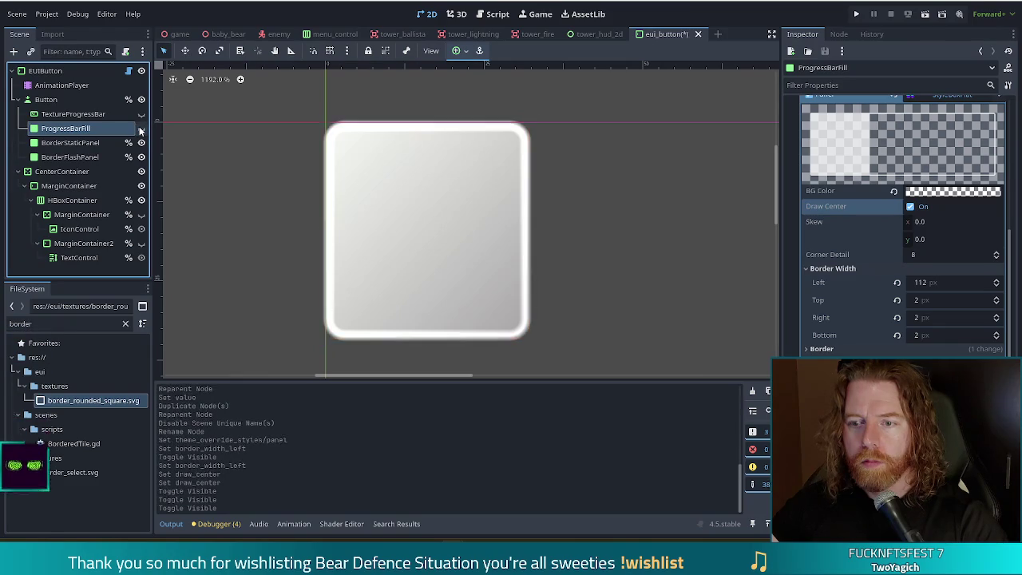
left_click(142, 128)
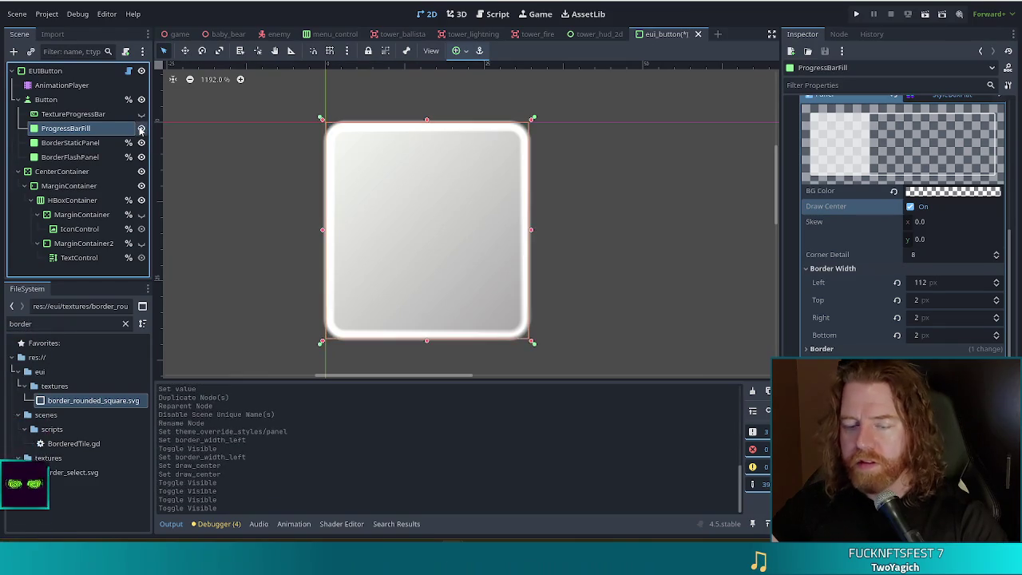
- Set the left border width to 2 px and show ProgressBarFill again
left_click(922, 284)
type("2")
key("Return")
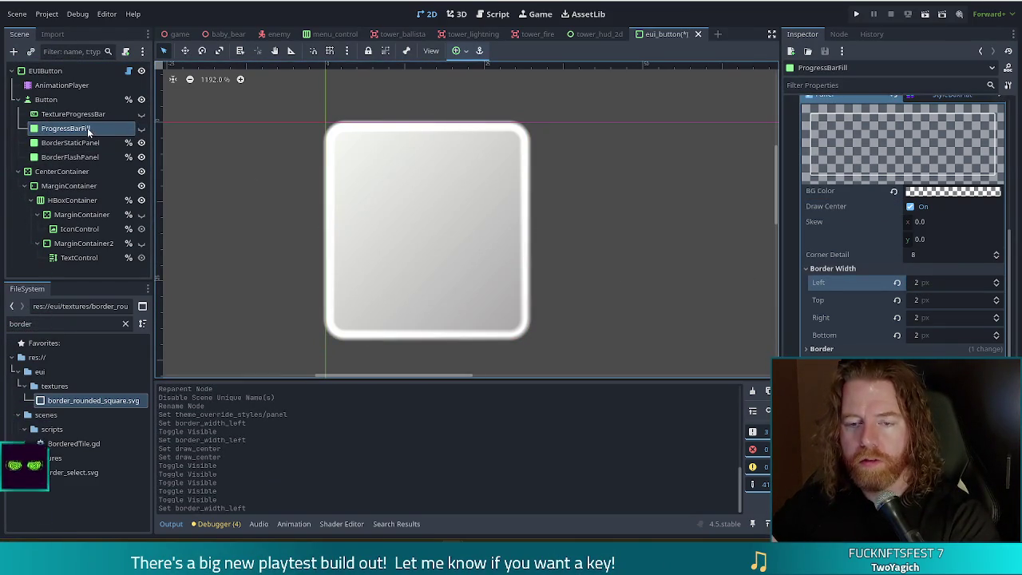
left_click(142, 129)
- Toggle ProgressBarFill's visibility and restore its left border width to 2 px
double_click(142, 128)
mouse_move(903, 282)
left_mouse_down()
mouse_move(926, 282)
mouse_move(894, 283)
left_mouse_up()
left_click(918, 283)
key("Return")
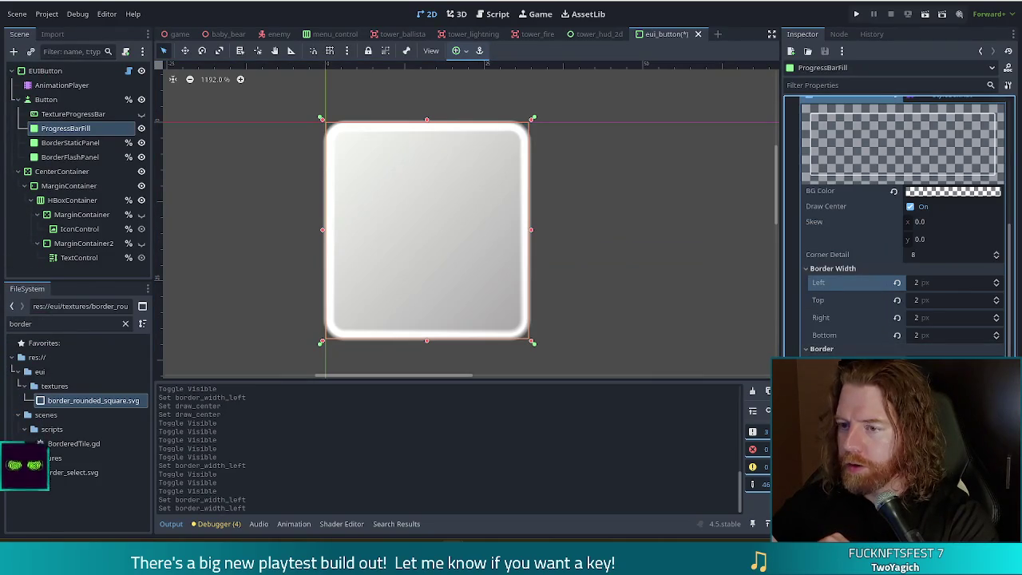
- Open and close ProgressBarFill's modulate colour picker while browsing its Inspector
scroll(902, 224, "down", 3)
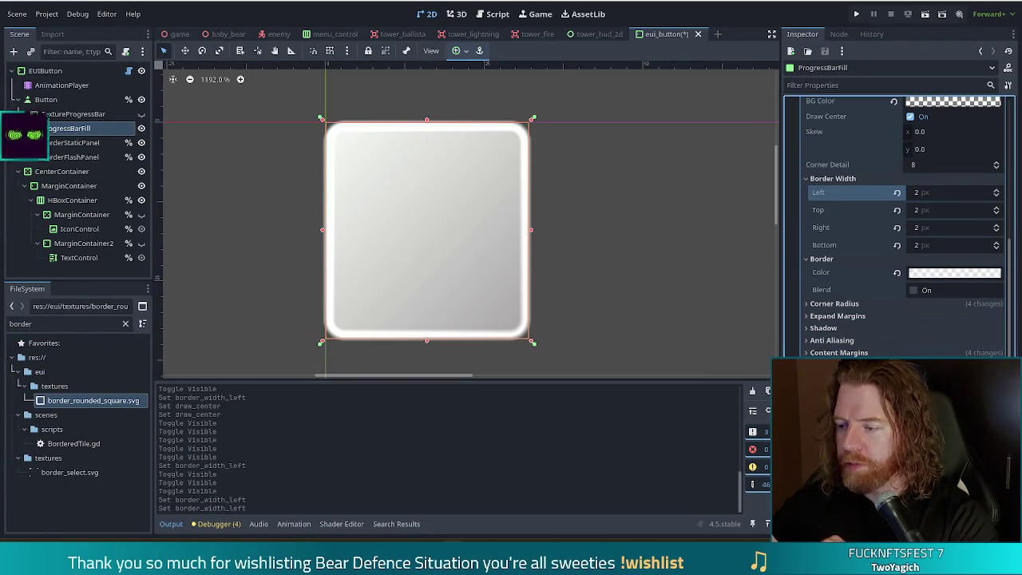
scroll(884, 264, "down", 6)
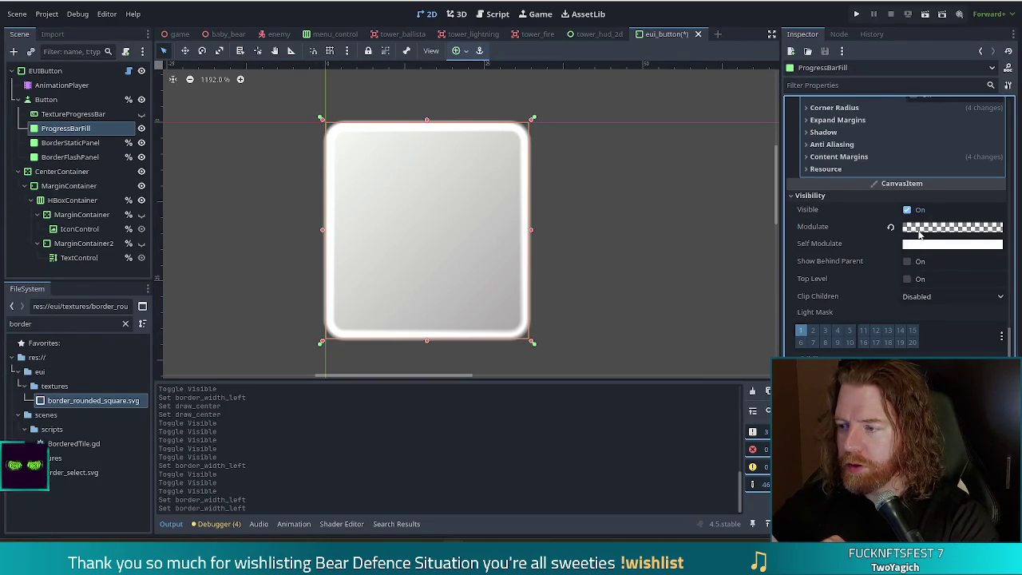
left_click(920, 230)
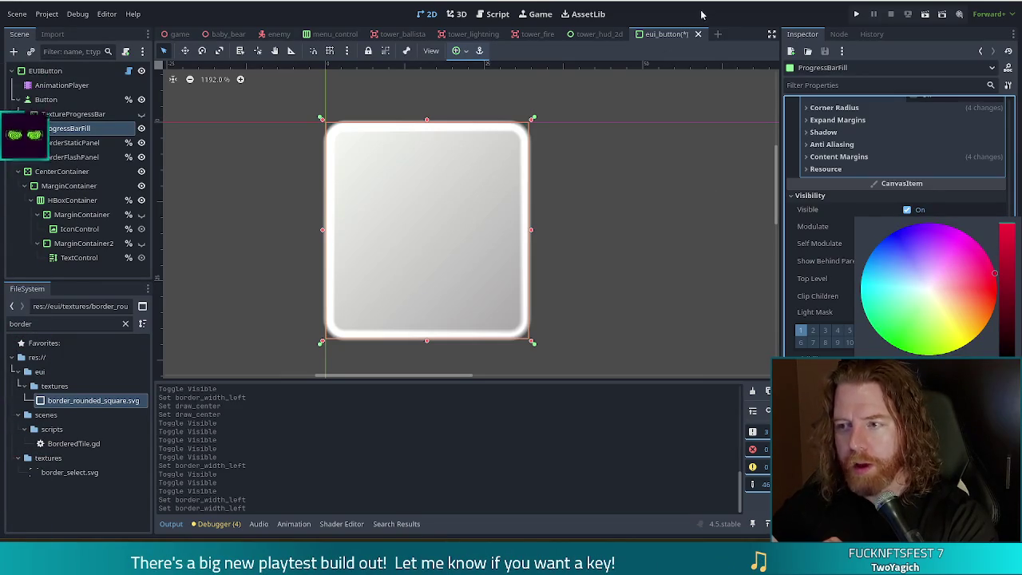
left_click(746, 28)
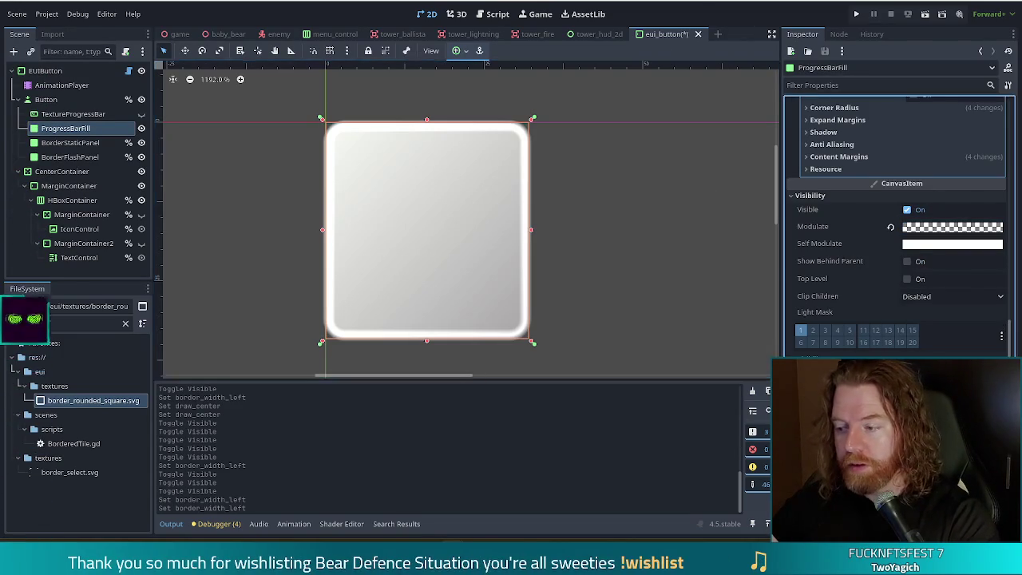
scroll(868, 351, "down", 1)
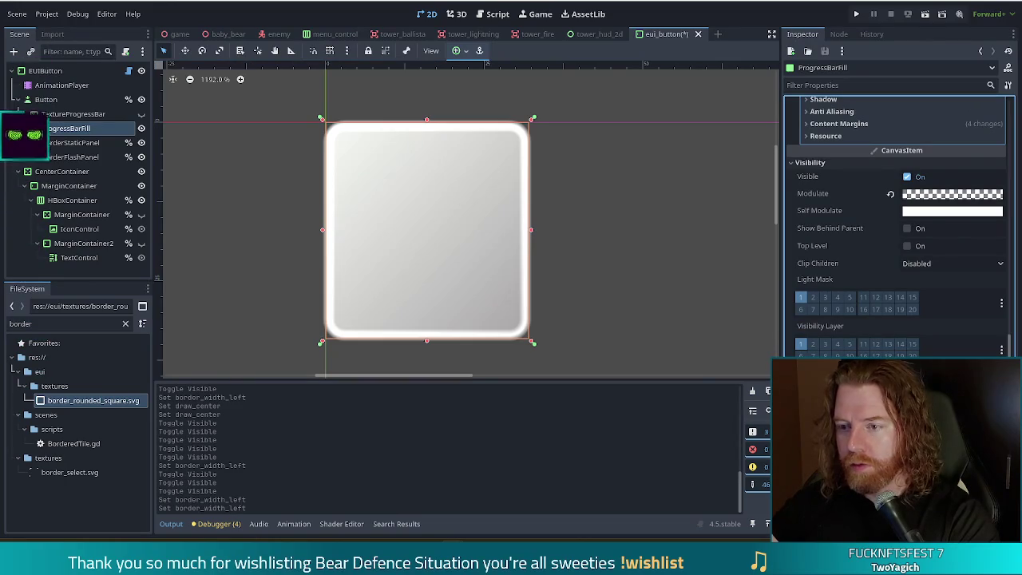
scroll(899, 237, "up", 8)
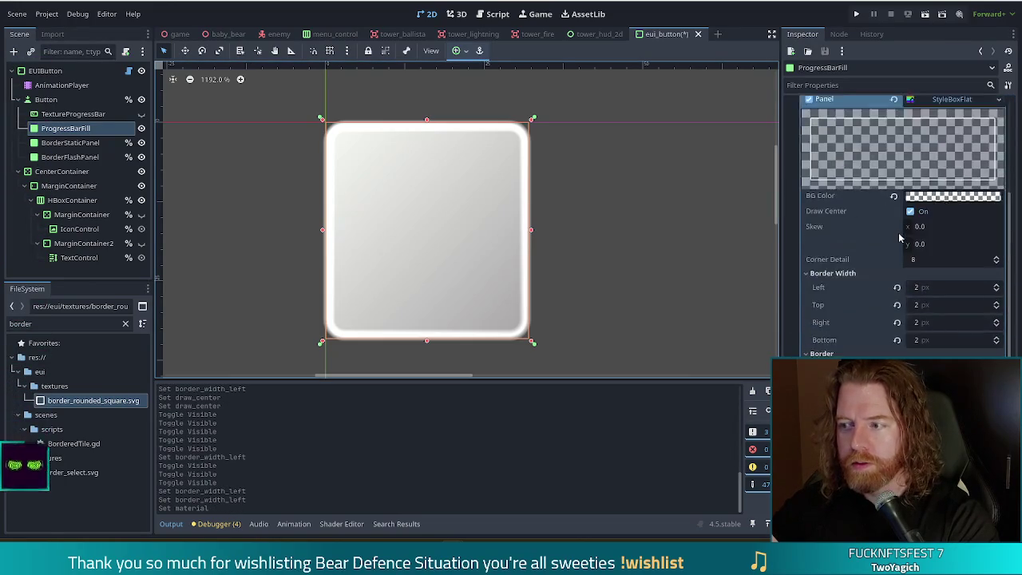
scroll(899, 237, "up", 3)
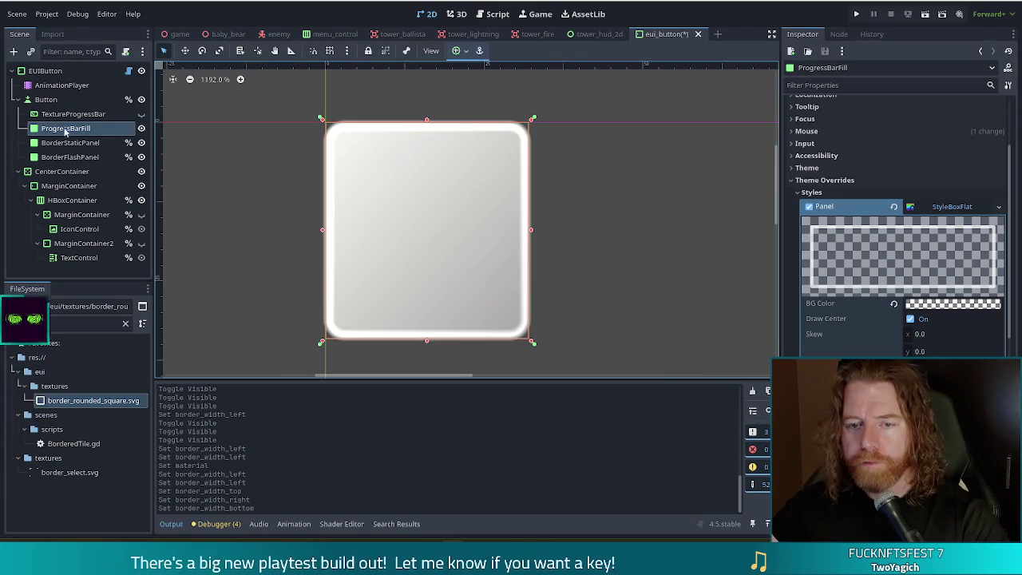
- Test arrow-key nudges on ProgressBarFill and BorderStaticPanel, leaving BorderStaticPanel at 0,0
key("Right")
key("Right")
key("Right")
key("Left")
key("Left")
key("Left")
key("Left")
key("ctrl+z")
key("ctrl+z")
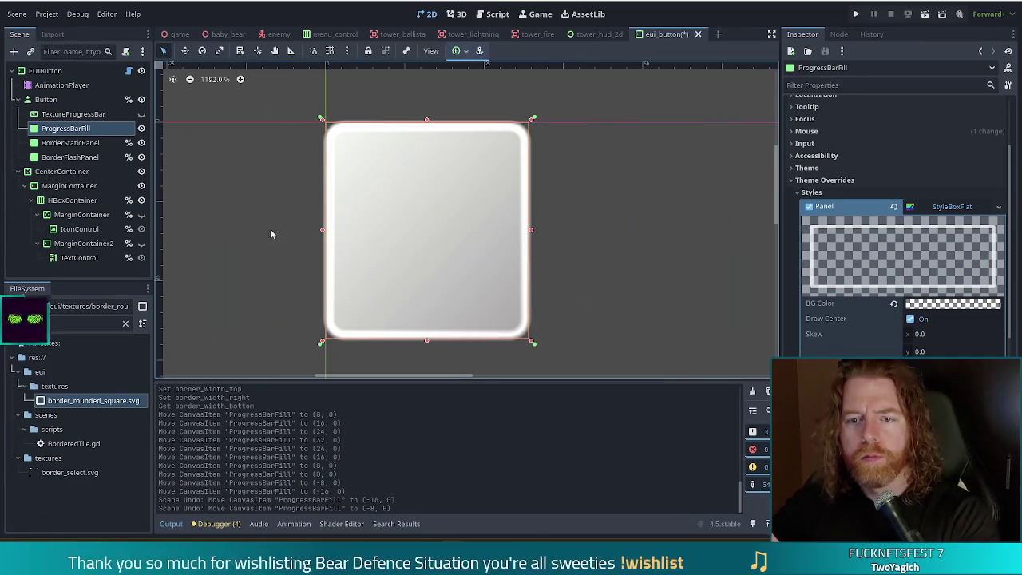
left_click(70, 143)
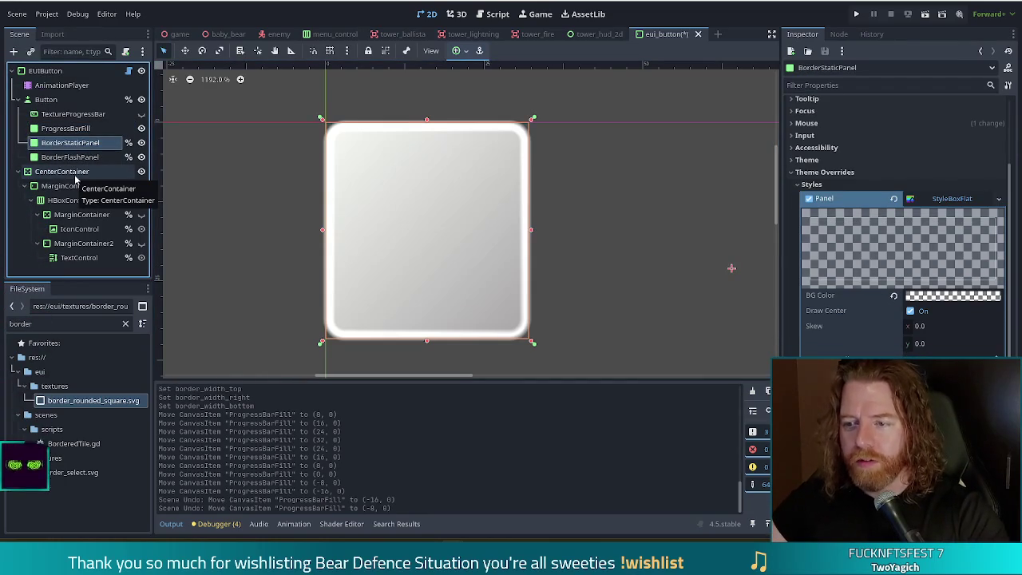
key("Right")
key("Right")
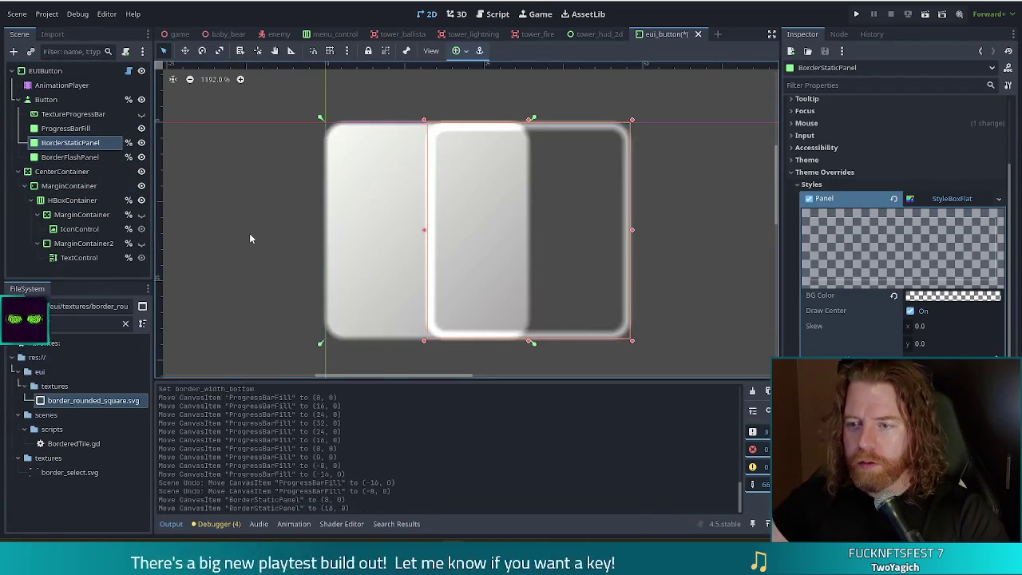
key("Left")
key("Left")
key("Left")
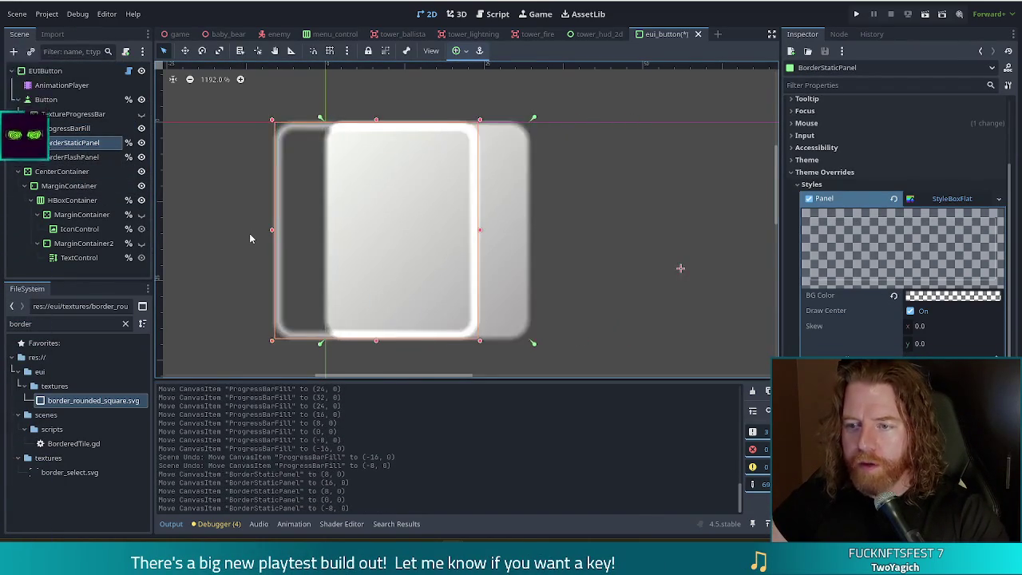
key("Right")
key("Right")
key("Right")
key("Left")
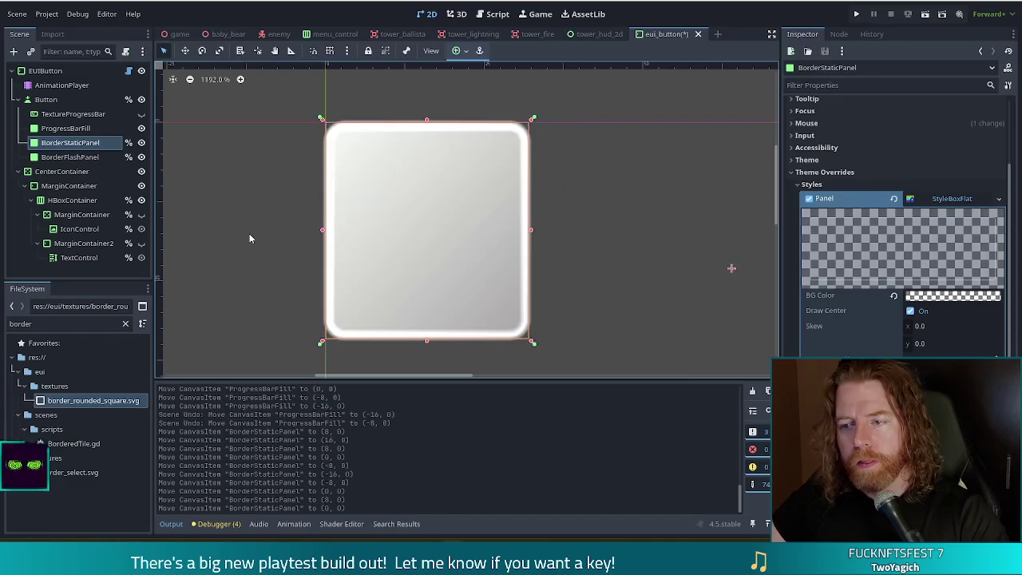
- Delete ProgressBarFill, duplicate BorderStaticPanel above itself, and shift the copy 16 px right
left_click(65, 129)
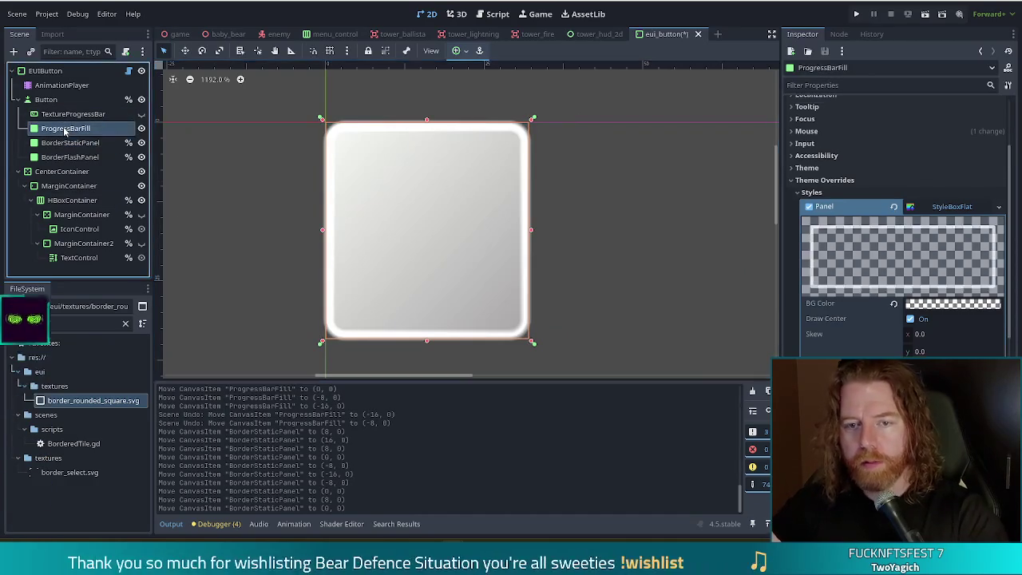
key("Delete")
key("Return")
left_click(82, 129)
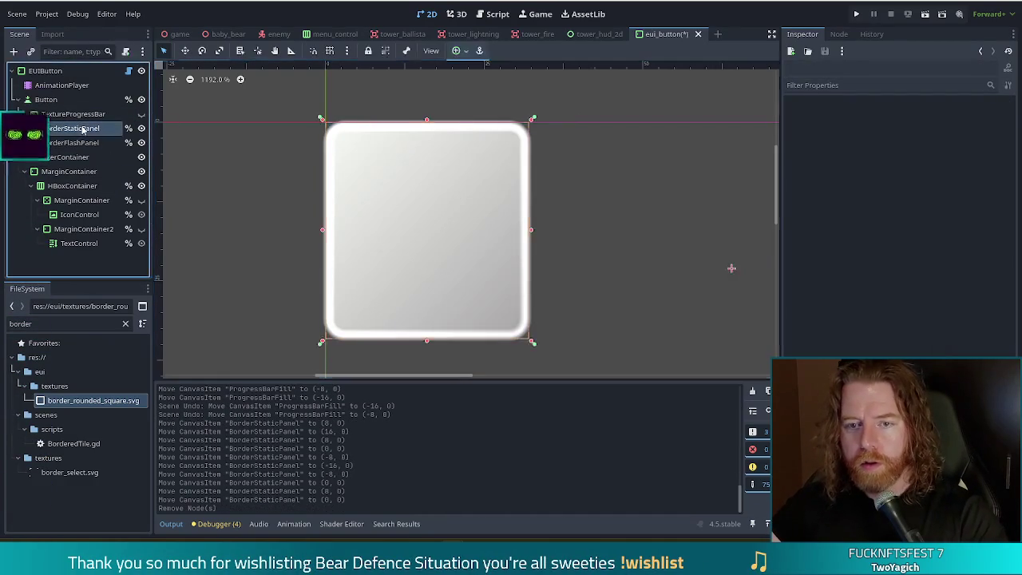
key("ctrl+d")
left_click_drag(68, 129, 88, 125)
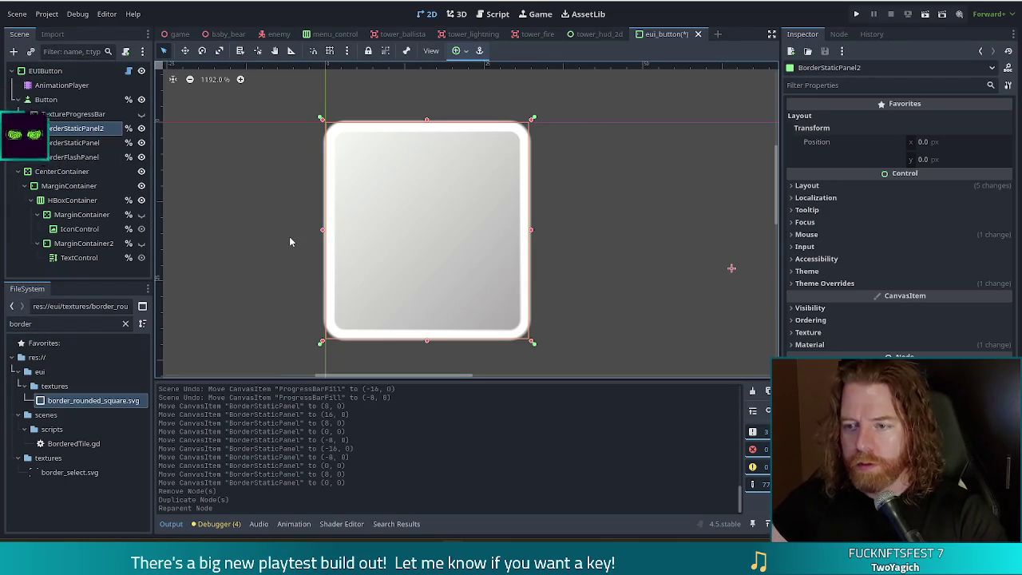
key("Right")
key("Right")
- Disable the copy's unique scene name and rename it ProgressBarFill
left_click(67, 143)
right_click(81, 128)
left_click(120, 441)
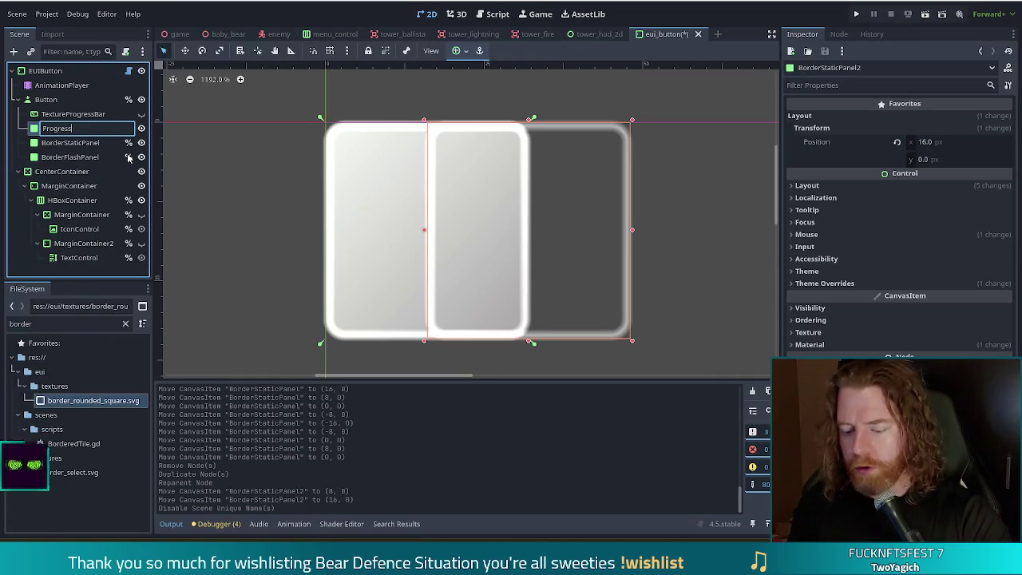
type("BarFill")
key("Return")
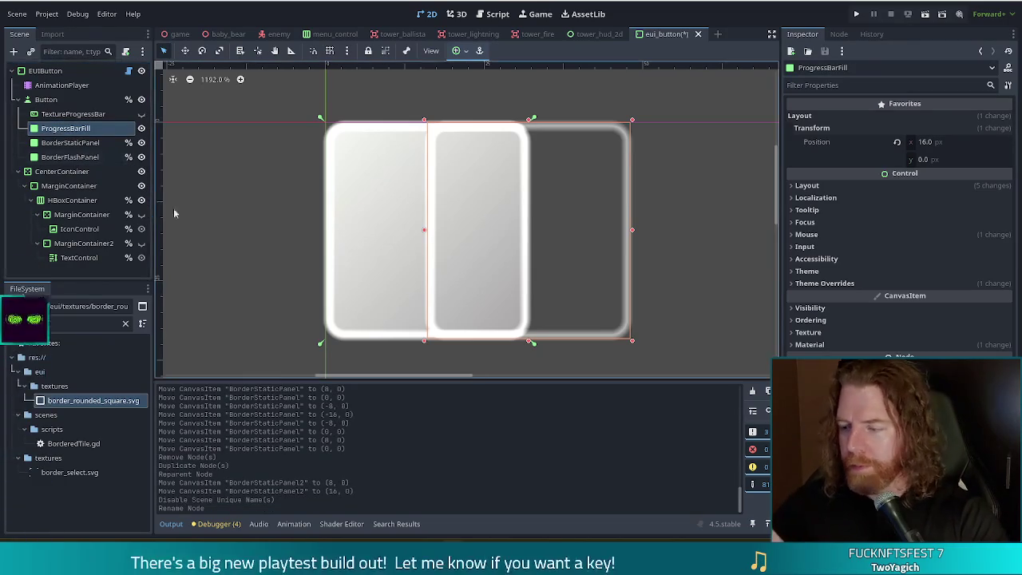
left_click(834, 284)
- Give ProgressBarFill a new StyleBoxFlat panel style and expose its Border Width fields
left_click(853, 295)
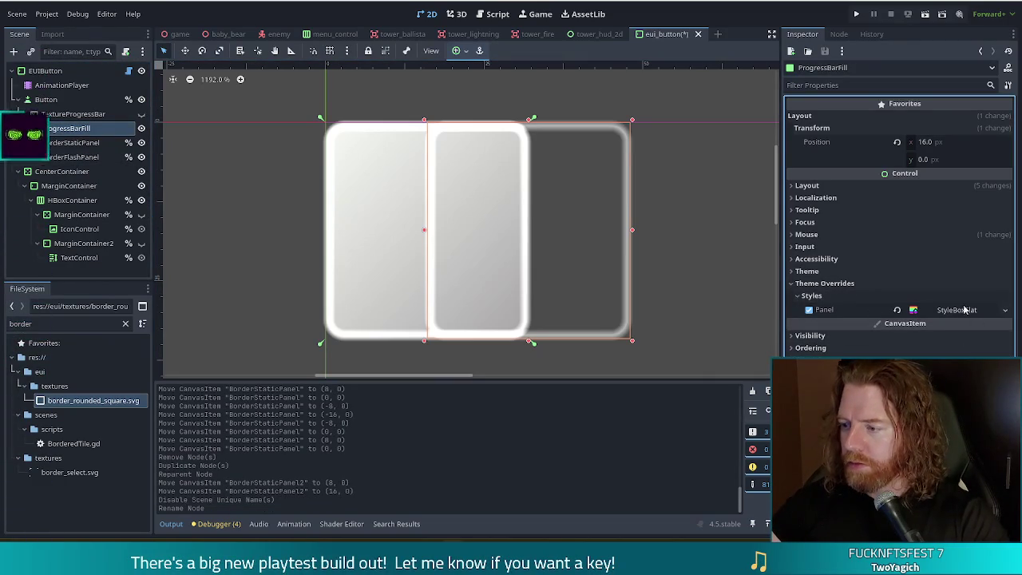
right_click(963, 309)
left_click(982, 354)
left_click(956, 310)
scroll(918, 319, "down", 4)
left_click(818, 335)
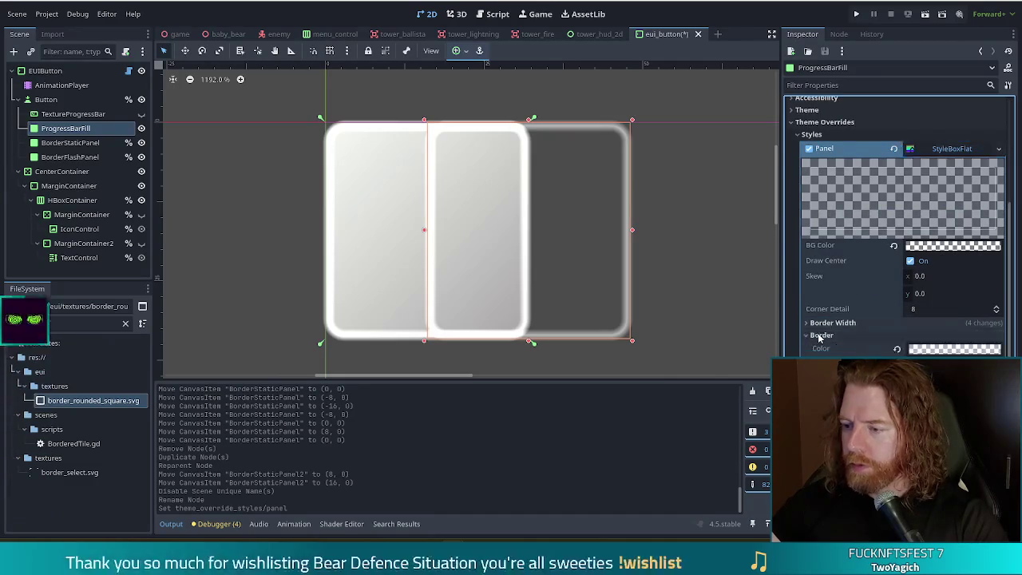
left_click(918, 323)
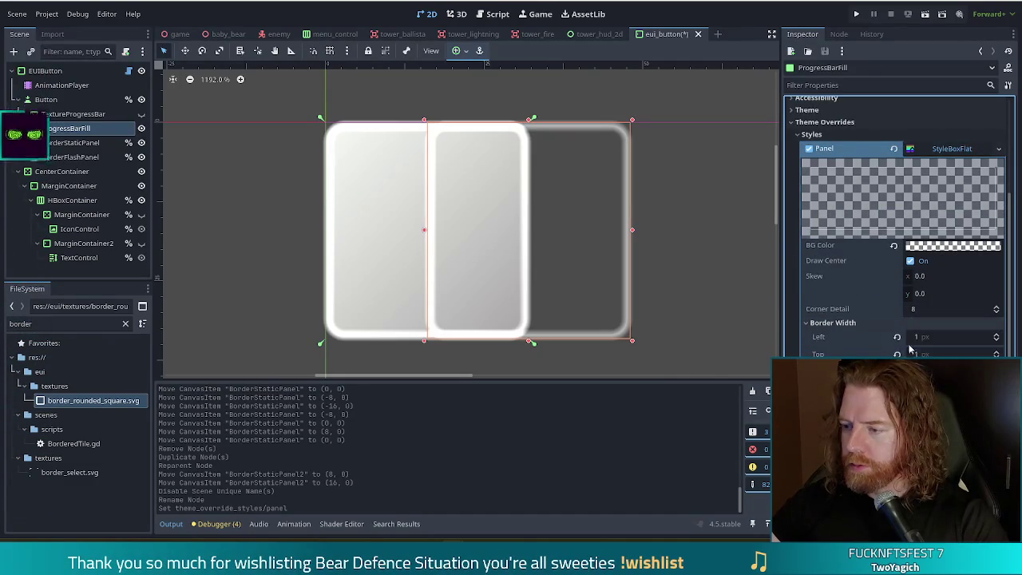
left_click(927, 336)
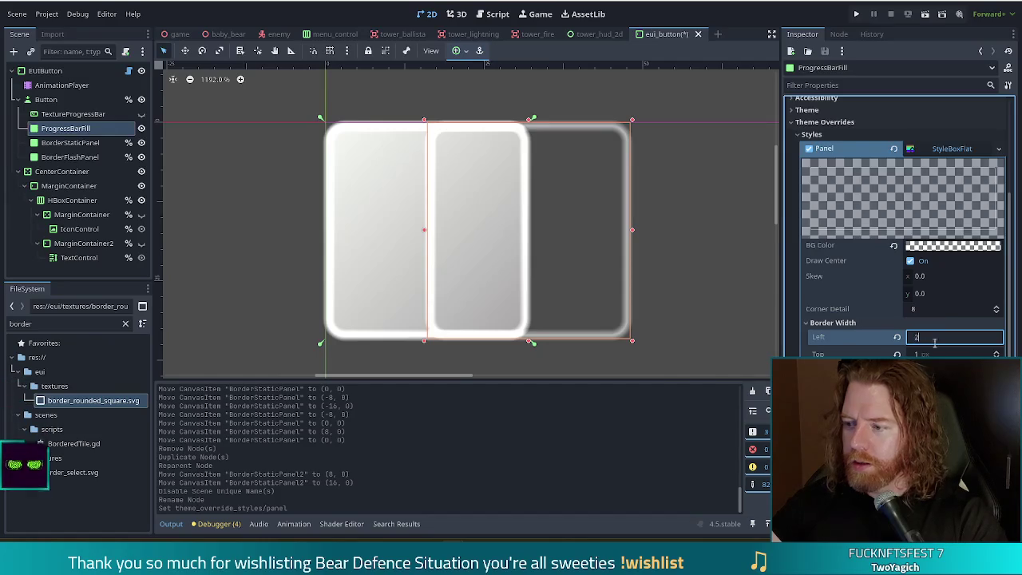
- Try border widths of 2 and then 3 px on all four sides
key("Tab")
type("2")
key("Tab")
type("2")
key("Tab")
type("2")
key("Tab")
type("3")
key("Tab")
type("3")
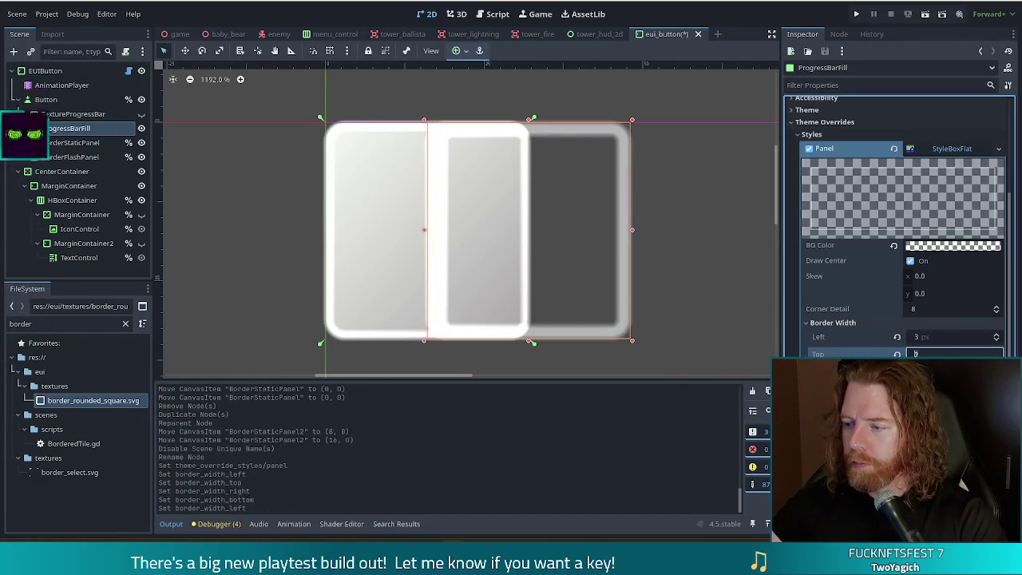
key("Tab")
type("3")
key("Tab")
type("3")
key("Tab")
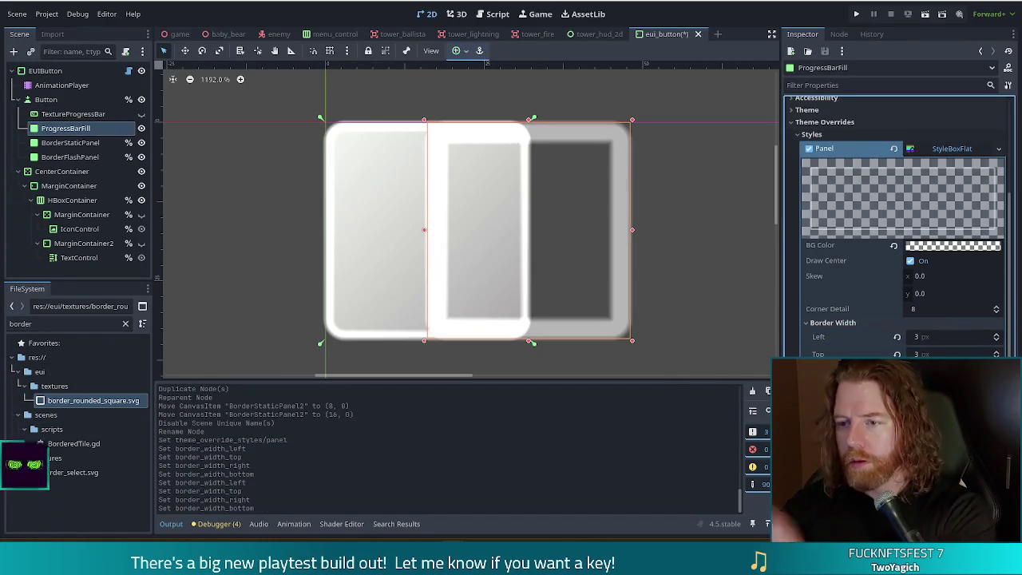
- Set all four border widths to 4 px and move ProgressBarFill to (0,0) above TextureProgressBar
type("4")
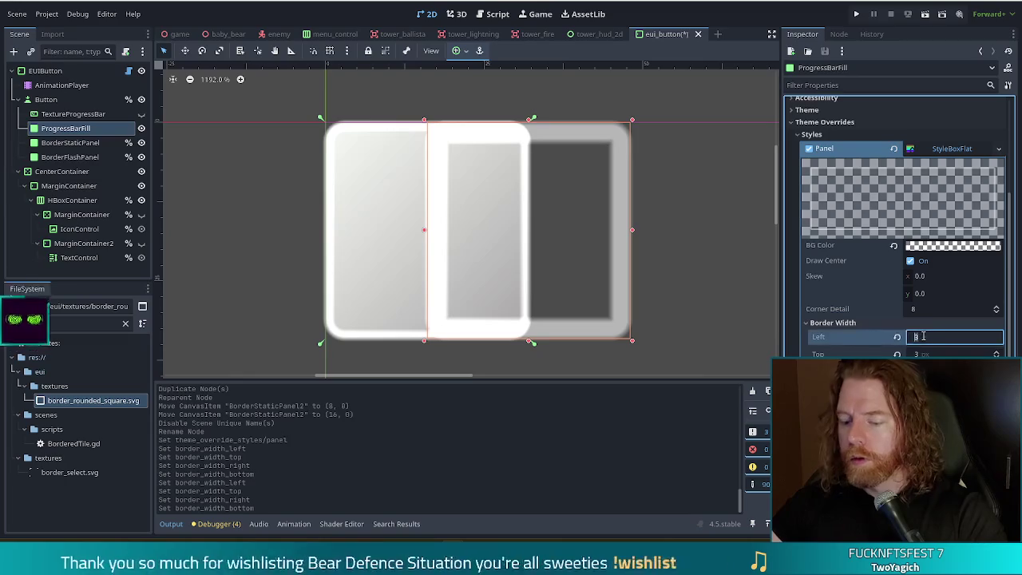
key("Tab")
type("4")
key("Tab")
type("4")
key("Tab")
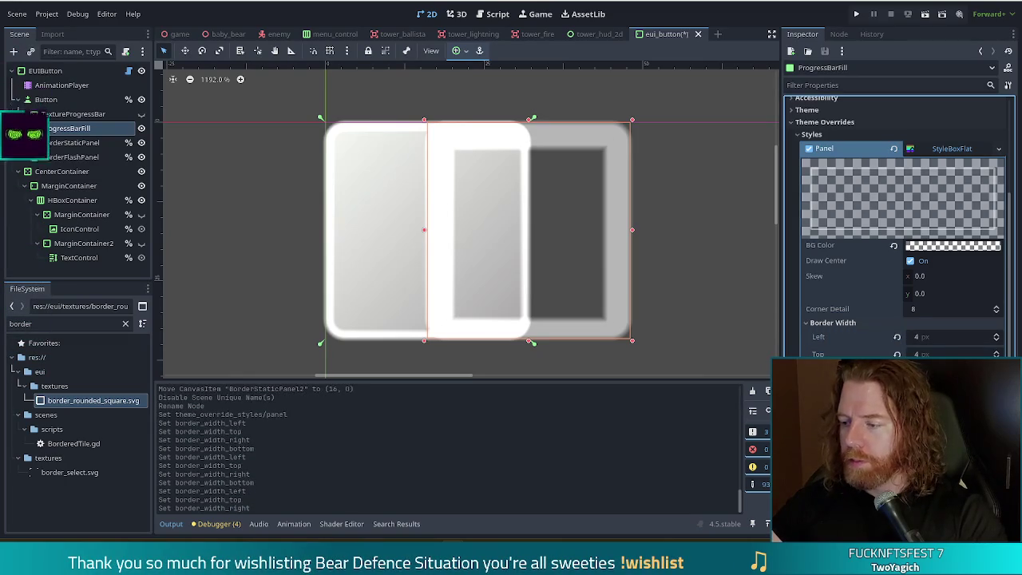
type("4")
key("Tab")
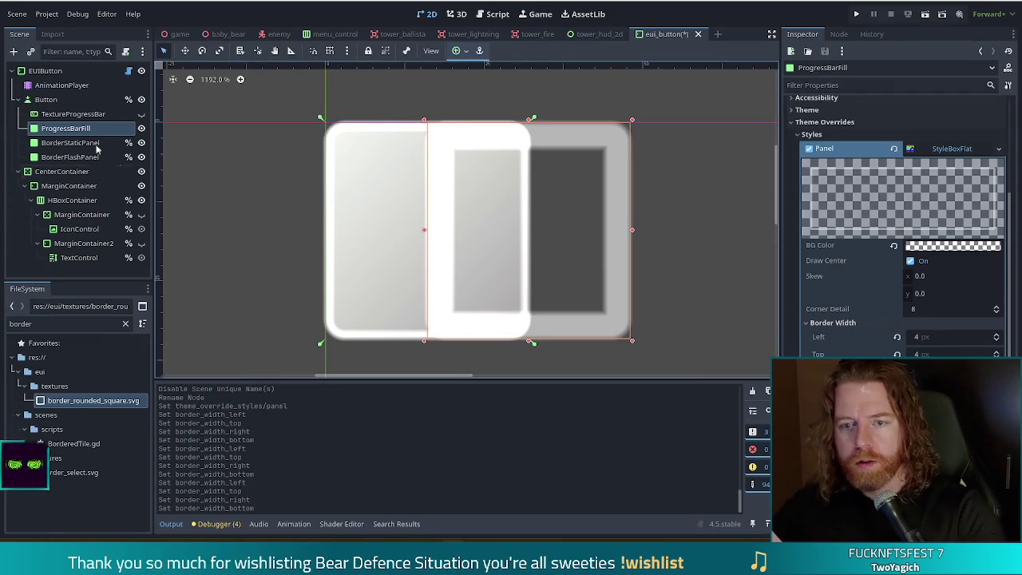
left_click_drag(616, 210, 518, 211)
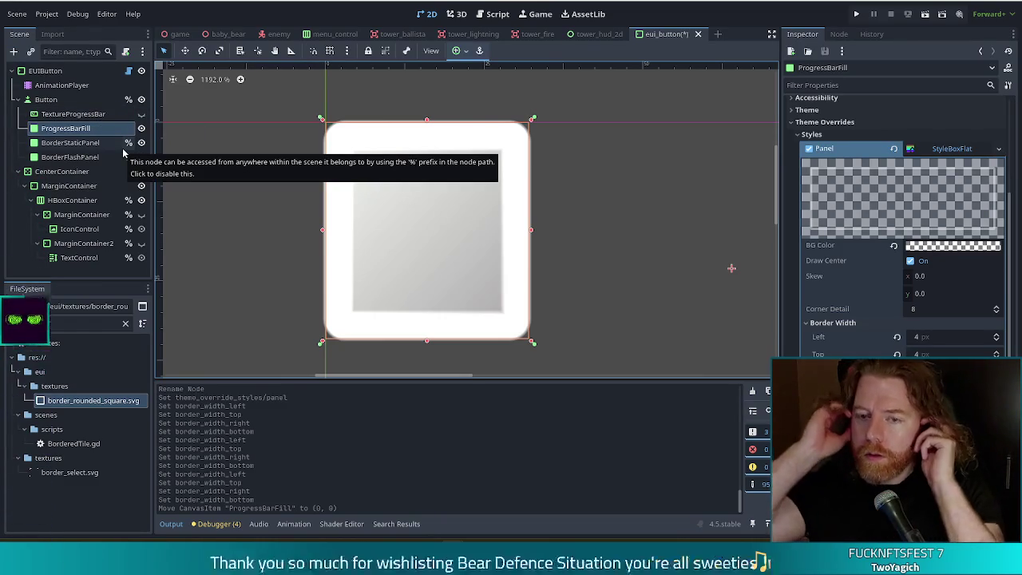
left_click_drag(75, 128, 75, 110)
- Make TextureProgressBar visible and revert its Progress texture to empty
left_click(80, 130)
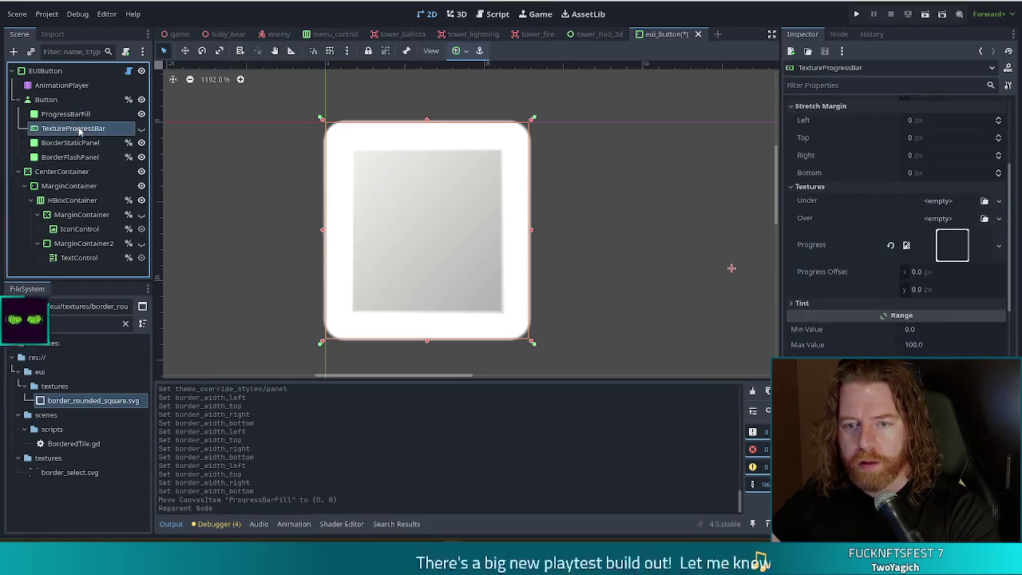
left_click(142, 129)
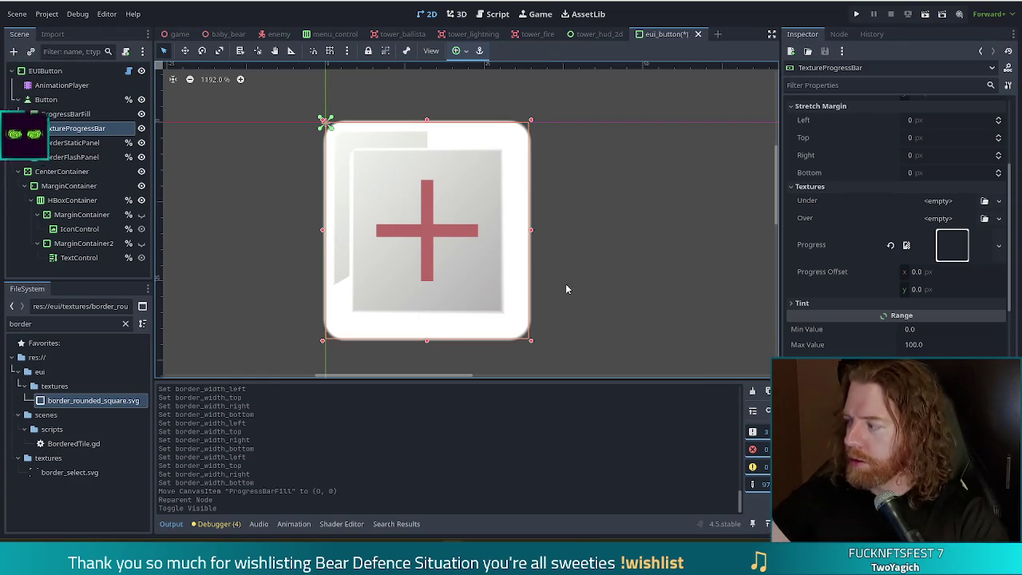
left_click(890, 245)
left_click(999, 236)
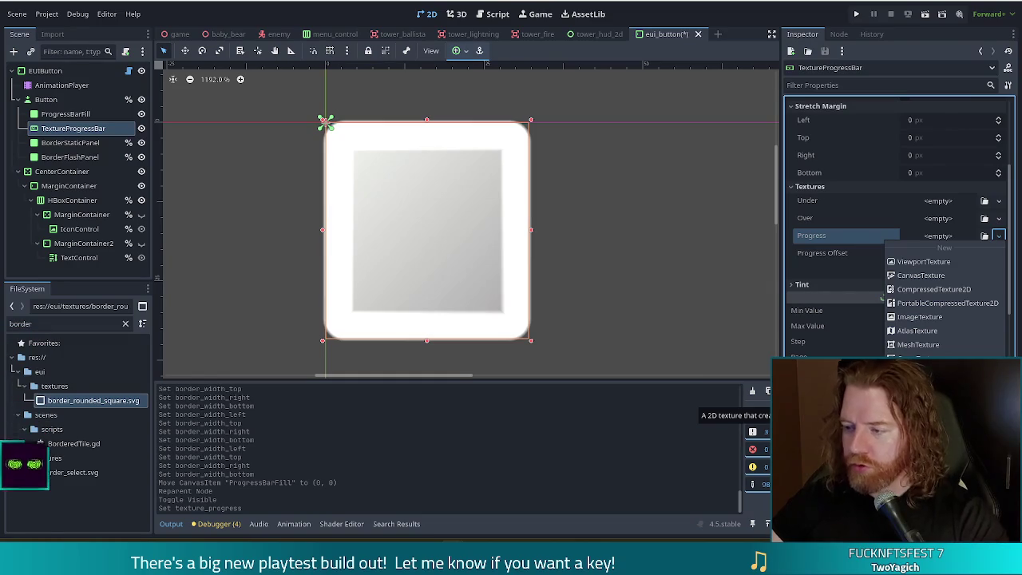
- Assign a new GradientTexture2D as TextureProgressBar's progress texture and save the scene
left_click(918, 399)
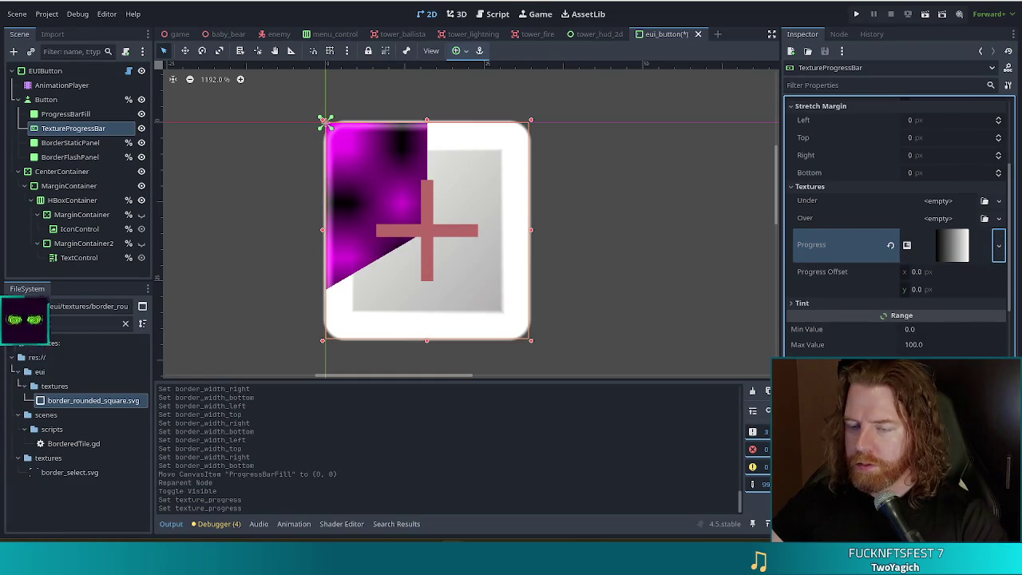
left_click(958, 252)
left_click(958, 252)
key("ctrl+s")
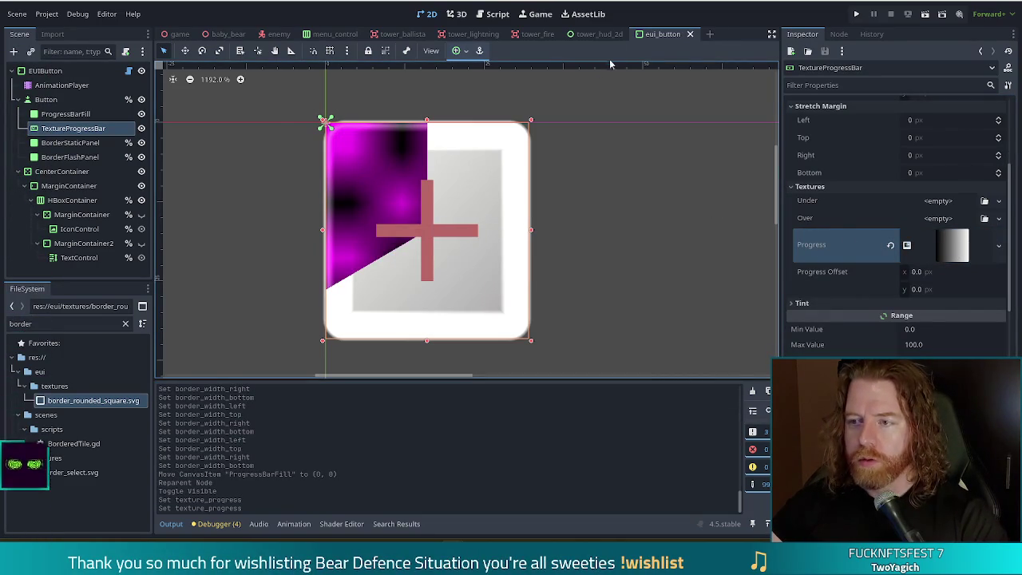
- Review the progress texture settings, save eui_button again and close its scene tab
left_click(600, 34)
left_click(663, 34)
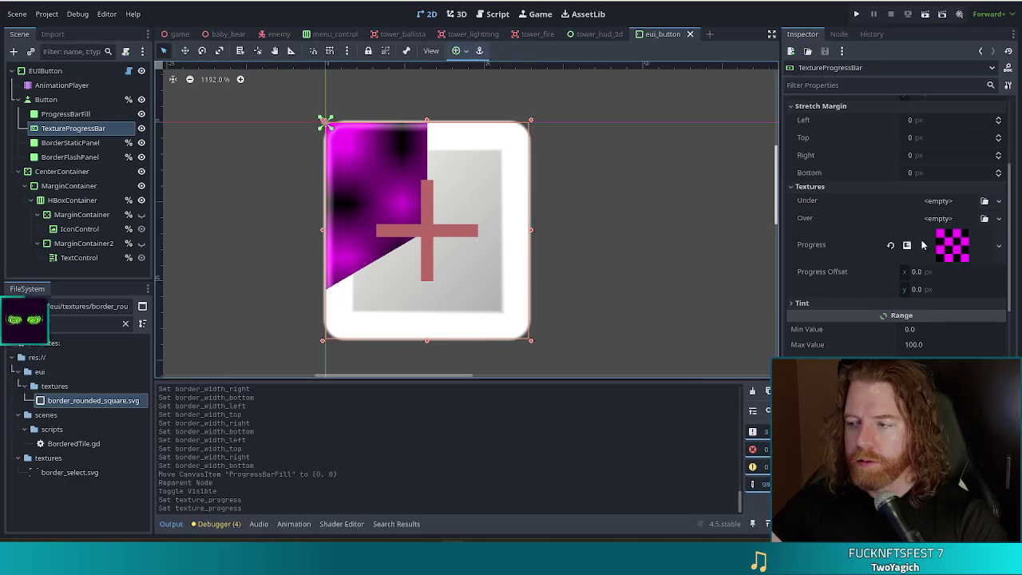
left_click(961, 254)
left_click(950, 248)
left_click(906, 245)
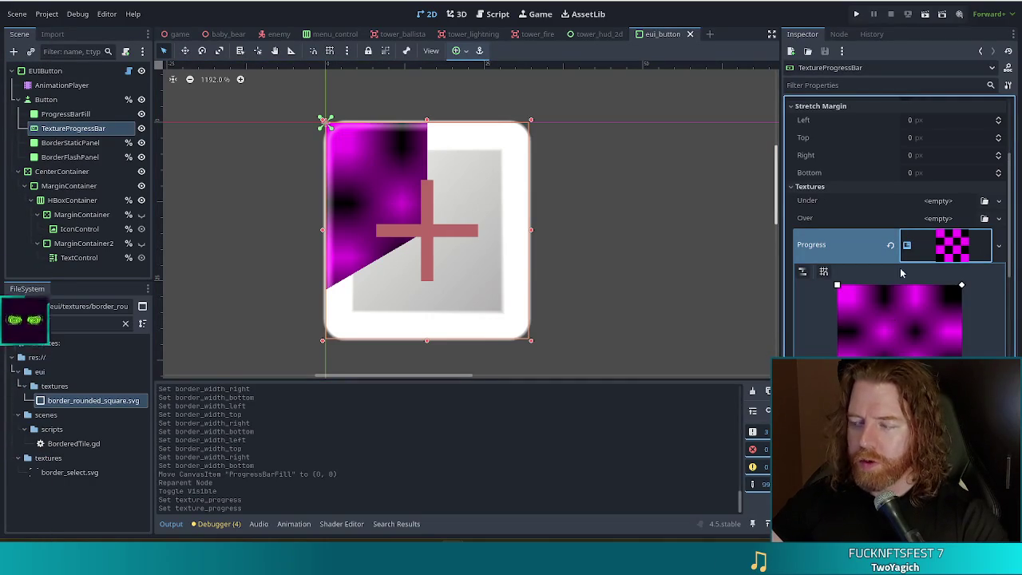
left_click(958, 242)
key("ctrl+s")
left_click(691, 35)
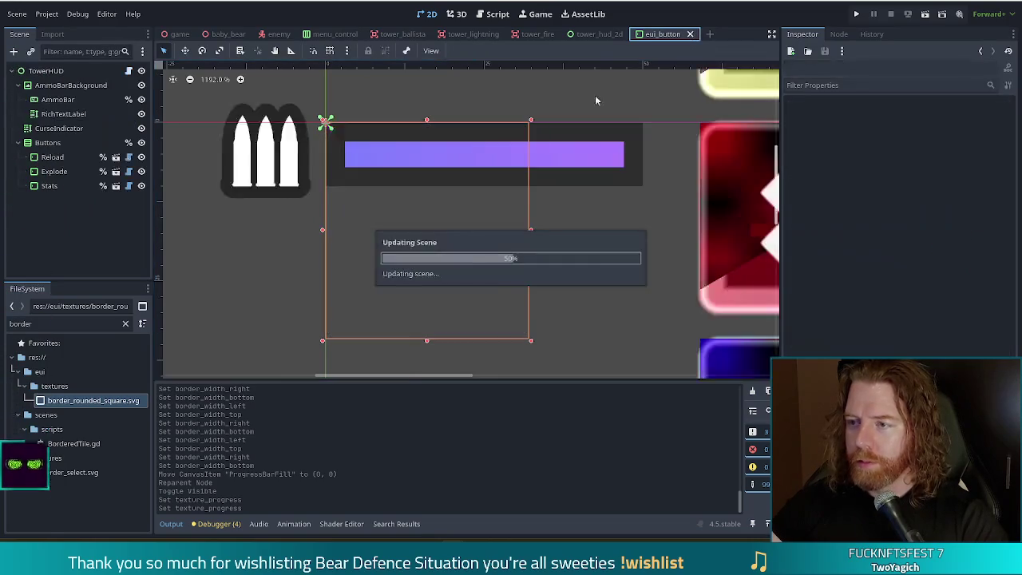
- Filter the FileSystem dock by 'button' and open the eui_button scene
double_click(54, 326)
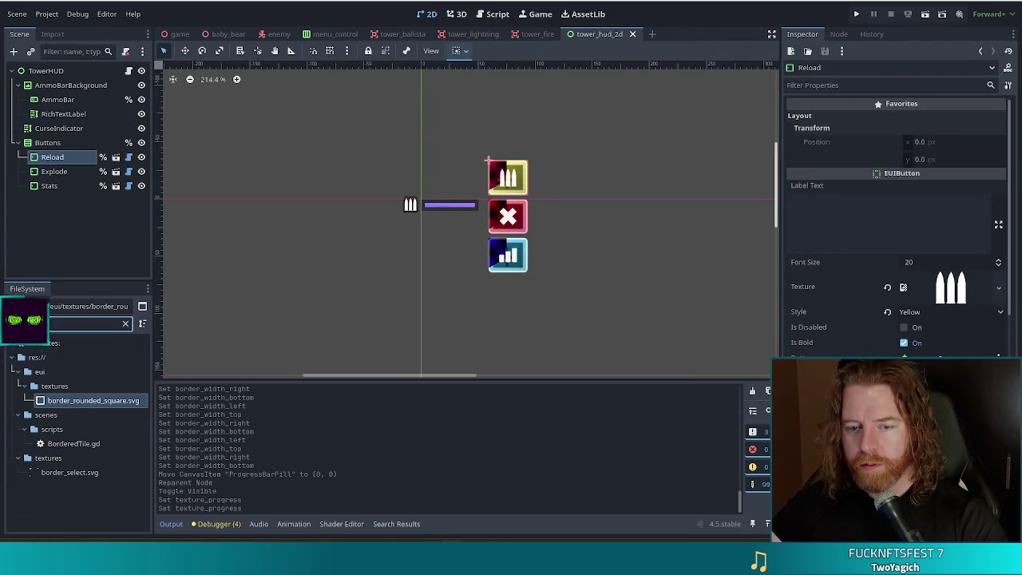
type("button")
double_click(66, 458)
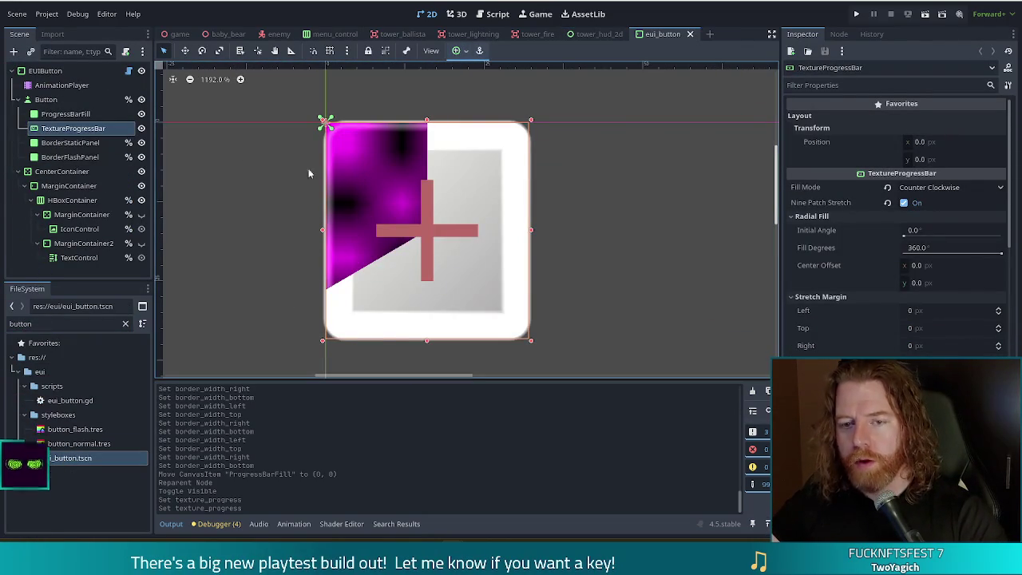
- Drag the Progress GradientTexture2D's fill handle to make a black-to-white gradient
scroll(969, 207, "down", 5)
left_click(958, 138)
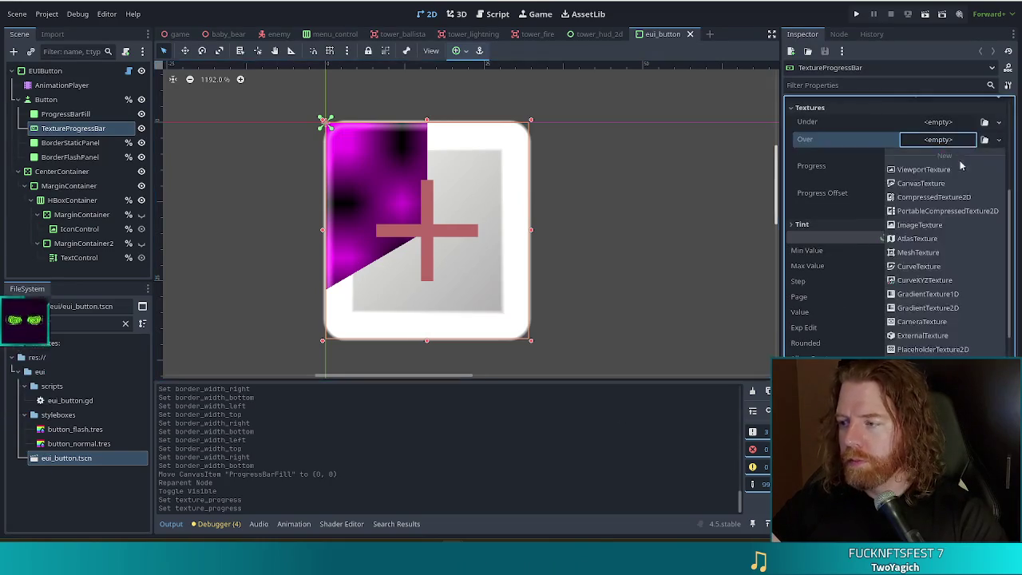
left_click(962, 174)
left_click(962, 176)
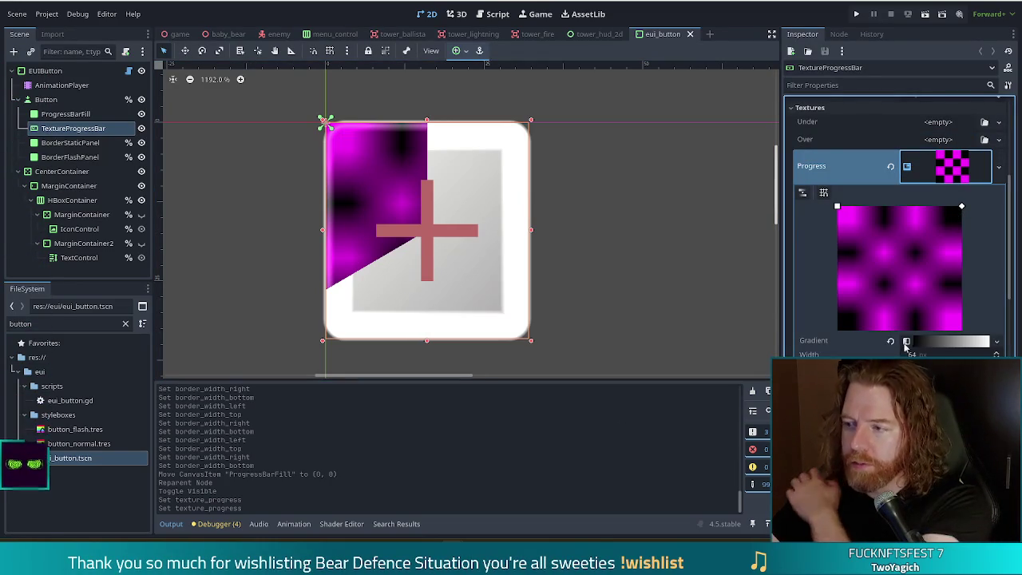
mouse_move(962, 206)
left_mouse_down()
mouse_move(899, 278)
mouse_move(1004, 169)
left_mouse_up()
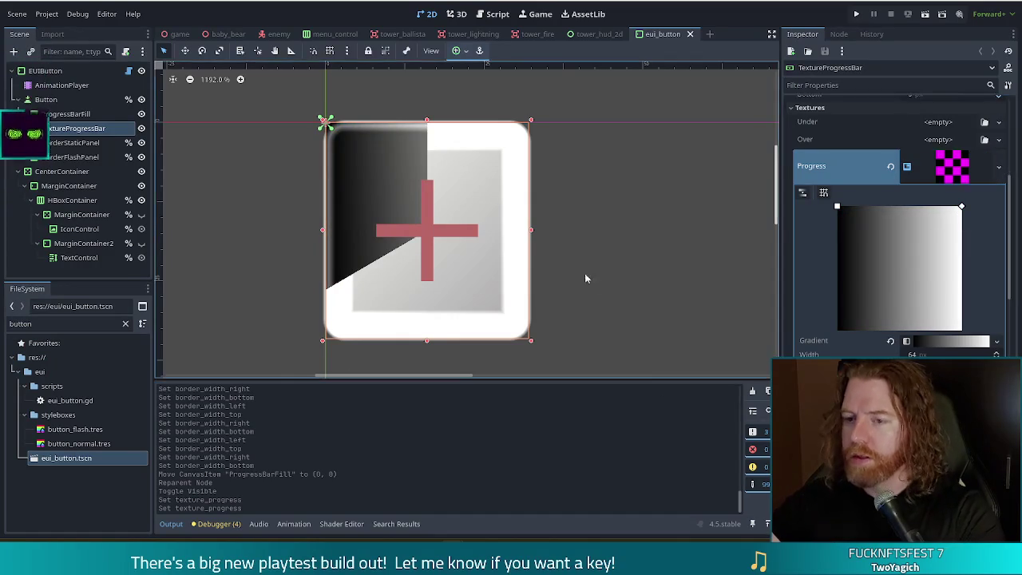
left_click(950, 184)
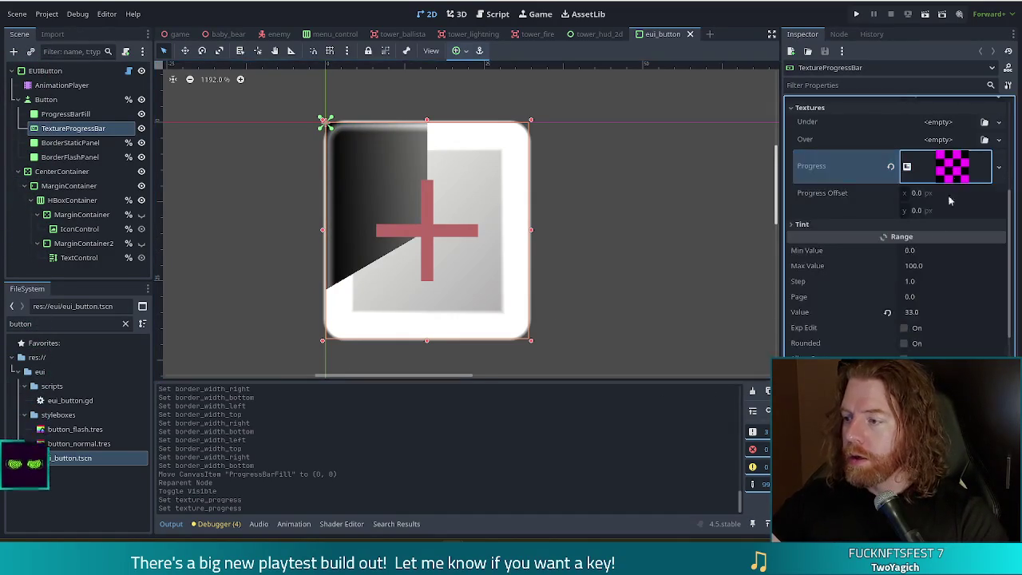
scroll(926, 290, "down", 10)
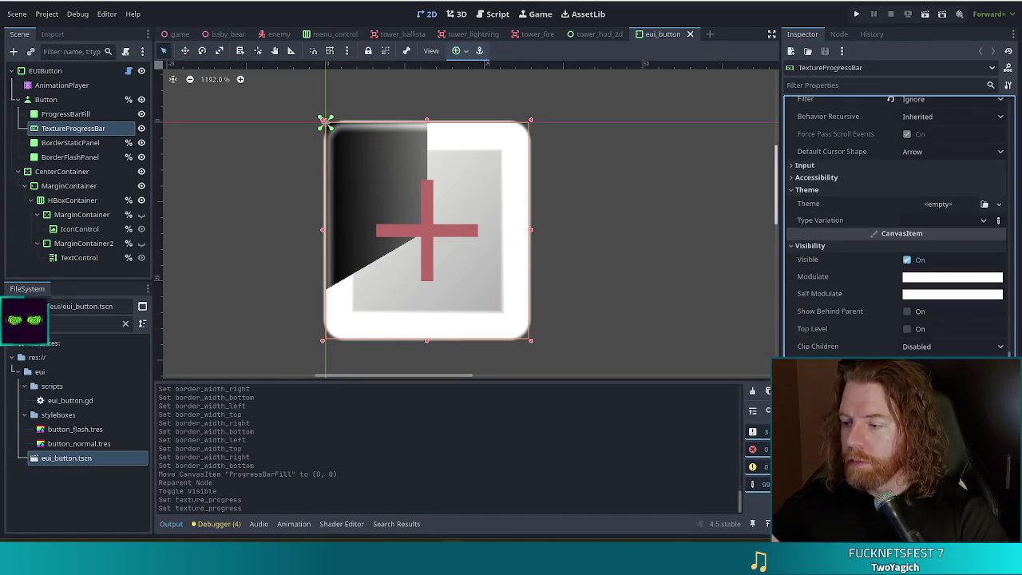
scroll(904, 344, "down", 3)
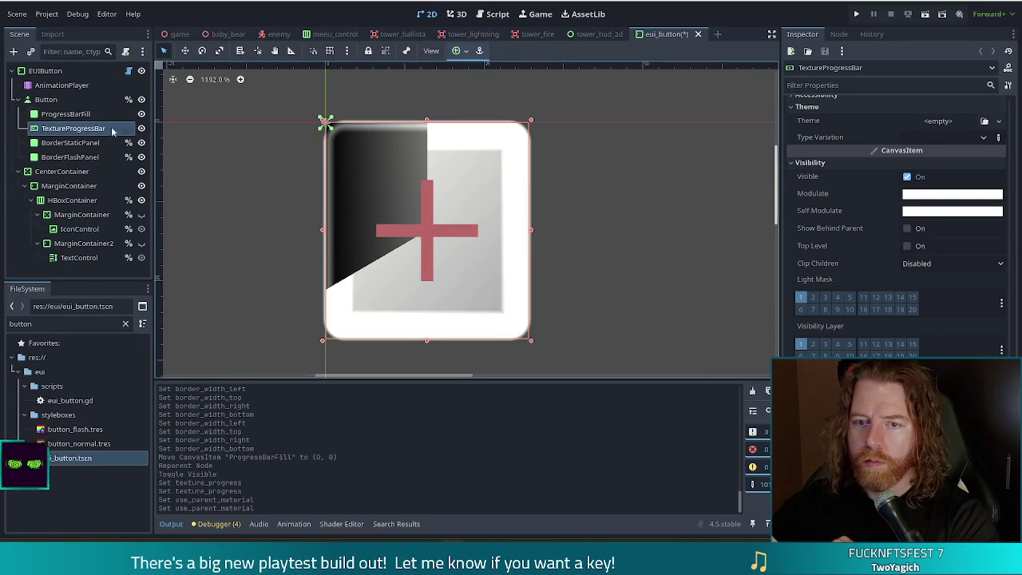
- Toggle TextureProgressBar's visibility to compare, then inspect the Button node's properties
left_click(141, 127)
left_click(142, 128)
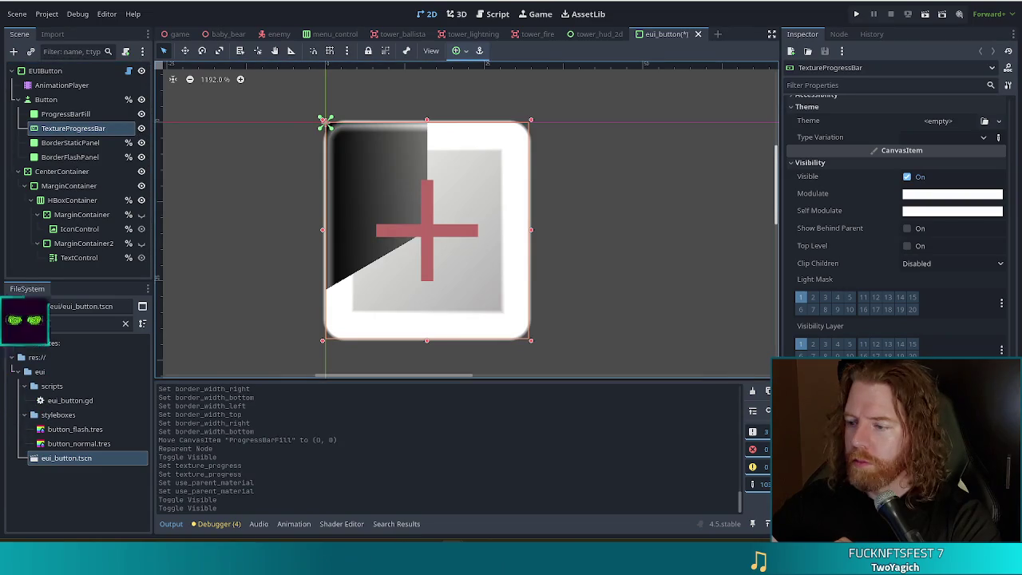
left_click(48, 99)
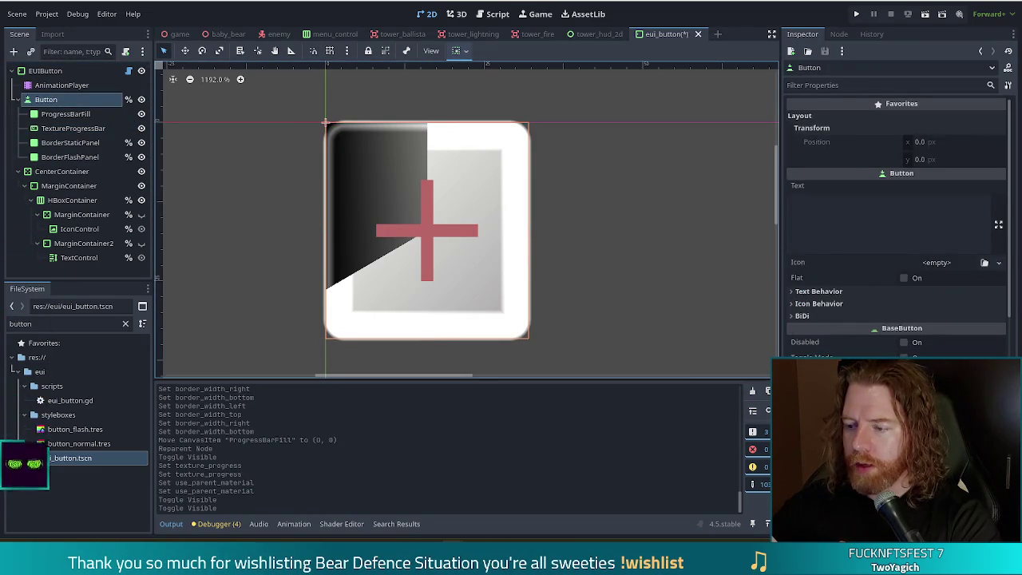
scroll(895, 223, "down", 5)
scroll(894, 239, "down", 2)
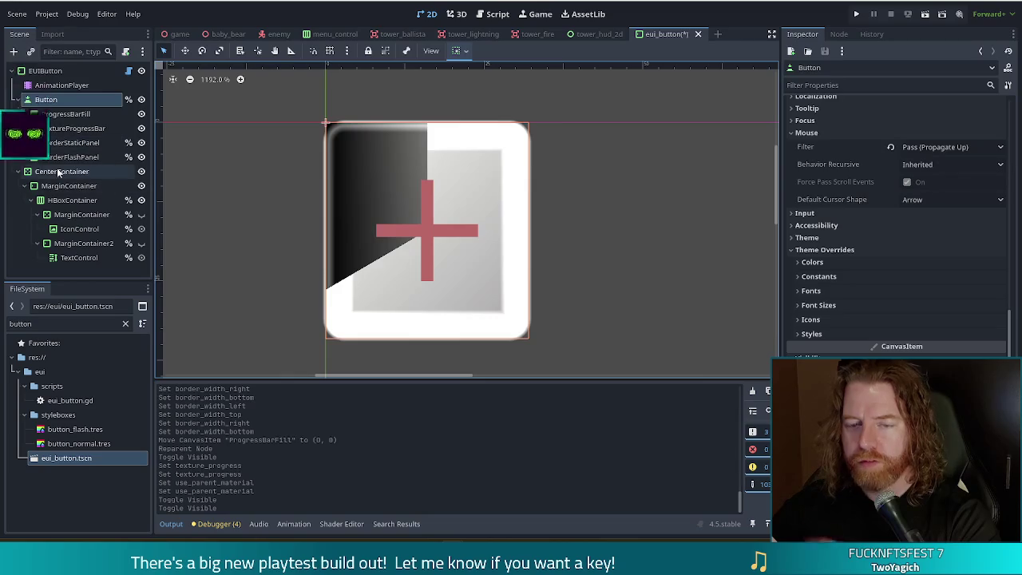
- Reparent TextureProgressBar directly under EUIButton as its last child
left_click(77, 129)
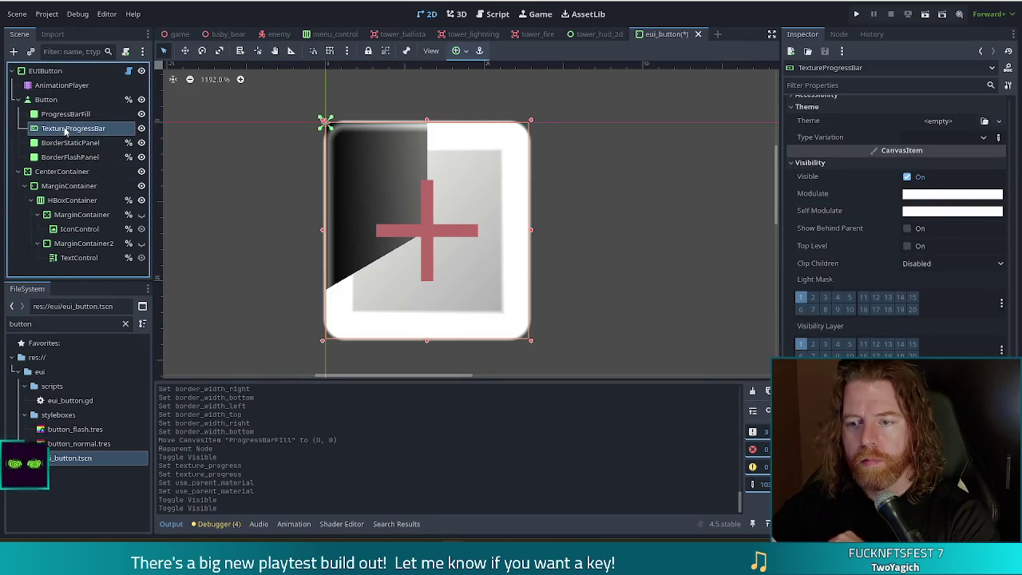
left_click_drag(56, 133, 52, 74)
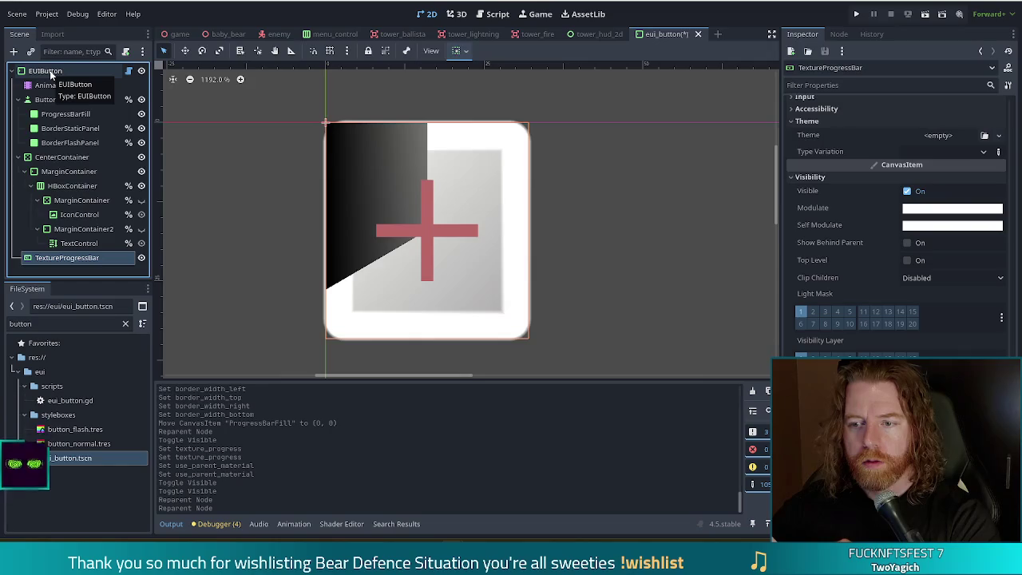
scroll(877, 272, "up", 10)
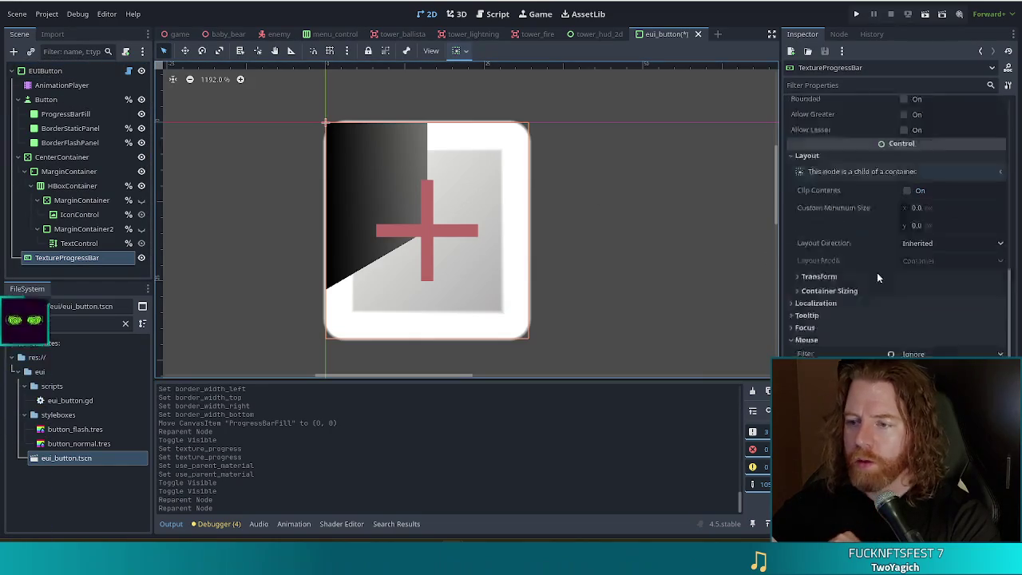
scroll(884, 276, "up", 5)
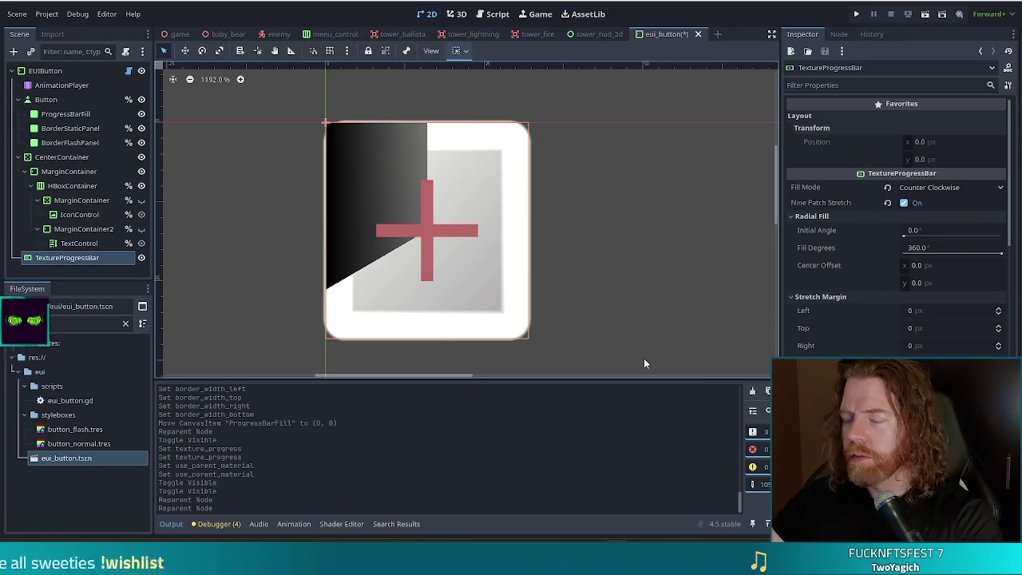
left_click(615, 255)
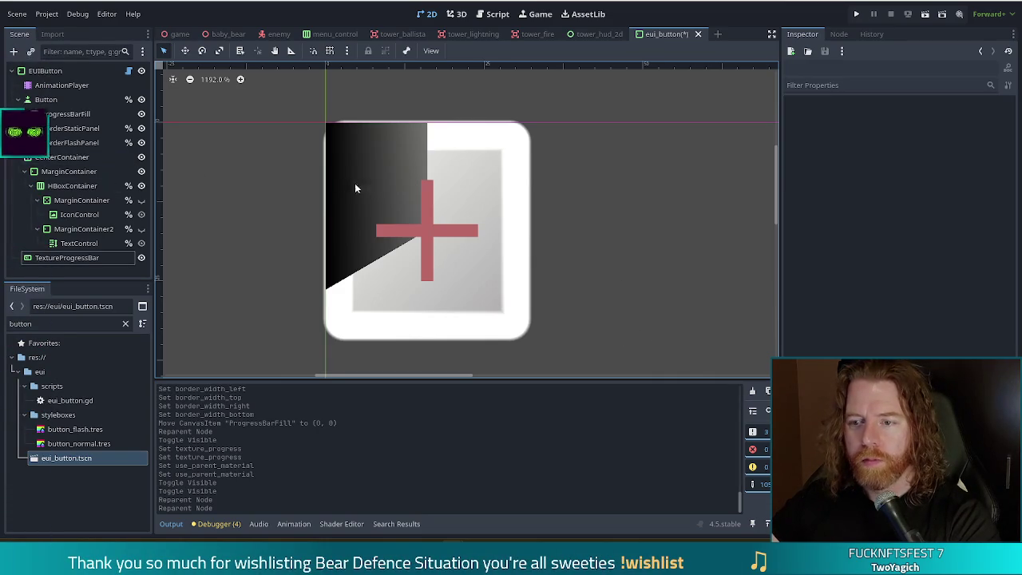
left_click(83, 258)
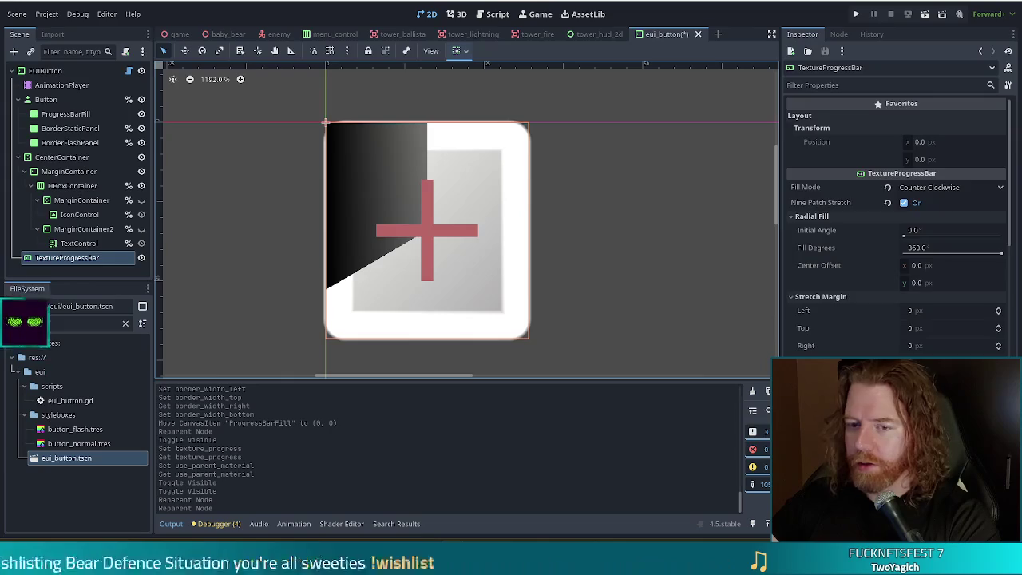
scroll(964, 215, "down", 5)
left_click(964, 216)
left_click(907, 220)
scroll(909, 275, "down", 6)
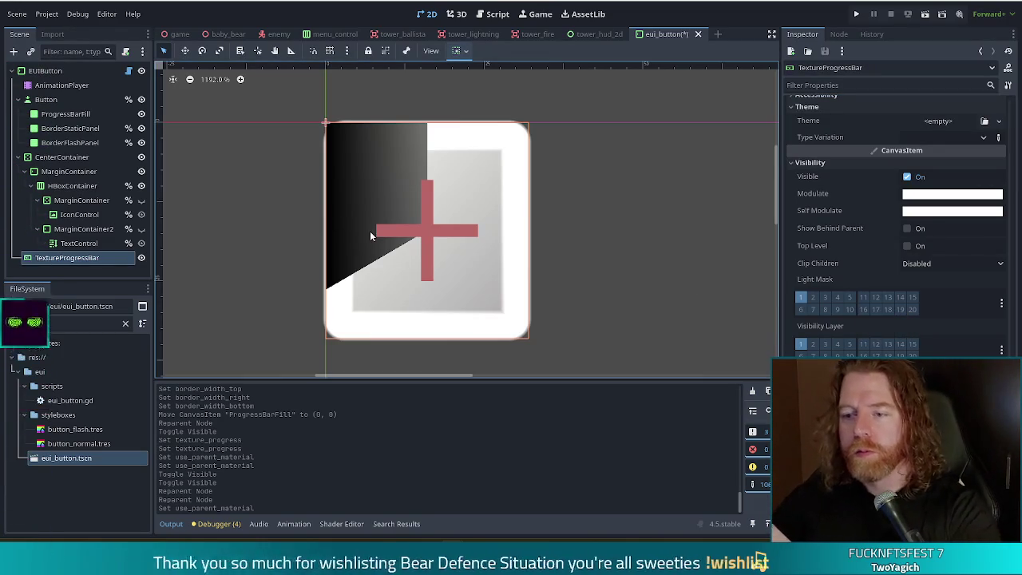
- Hide ProgressBarFill to reveal the glowing border and save eui_button
left_click(141, 113)
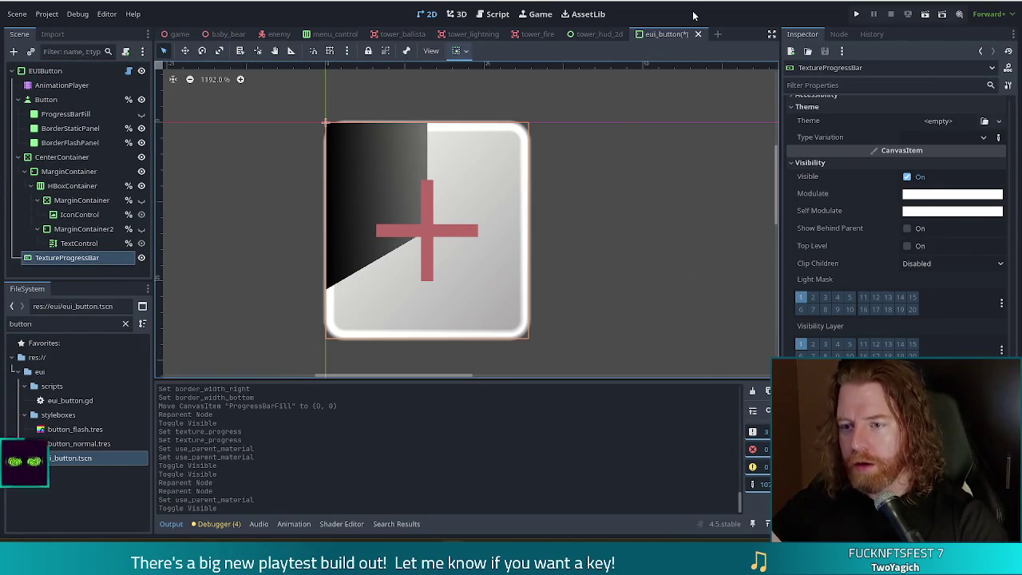
key("ctrl+s")
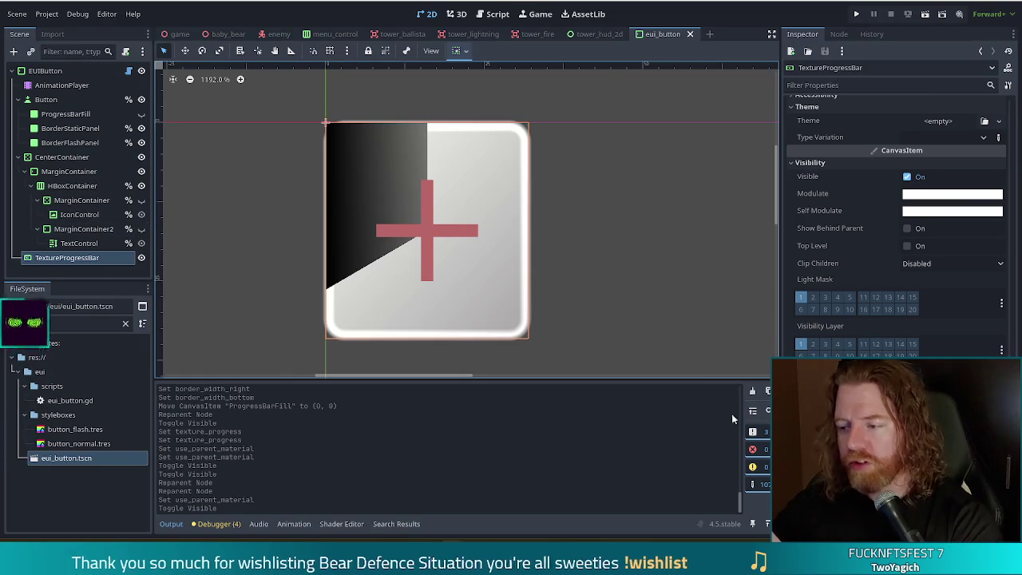
scroll(923, 312, "up", 5)
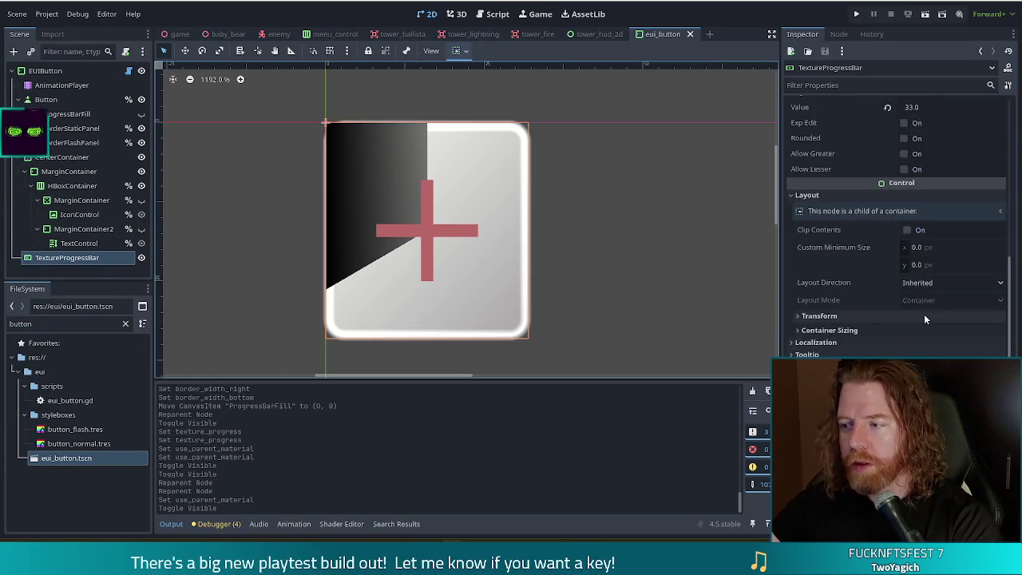
- Delete the black point from the Progress GradientTexture2D, leaving a solid white fill
scroll(925, 318, "up", 8)
left_click(953, 291)
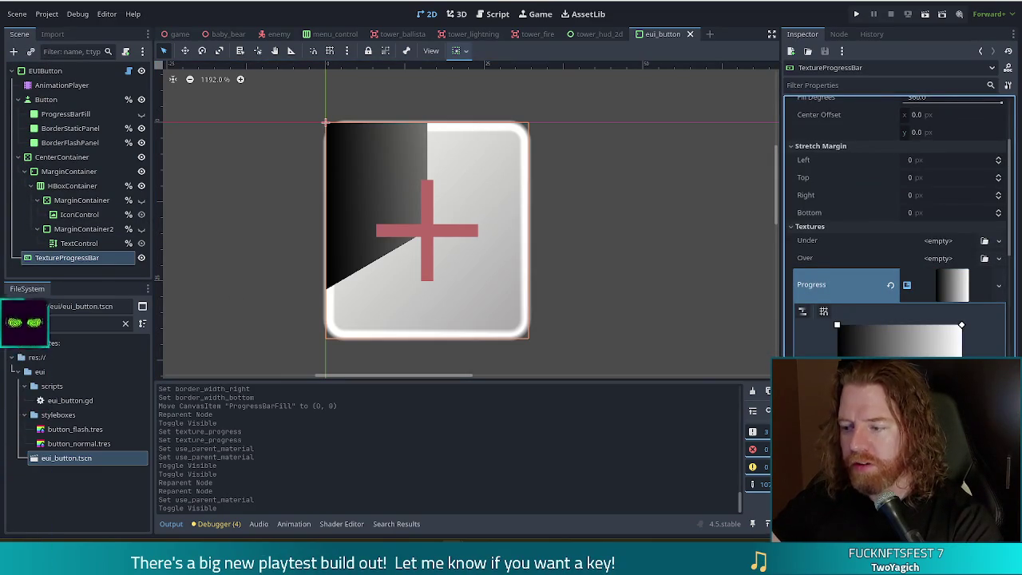
key("Delete")
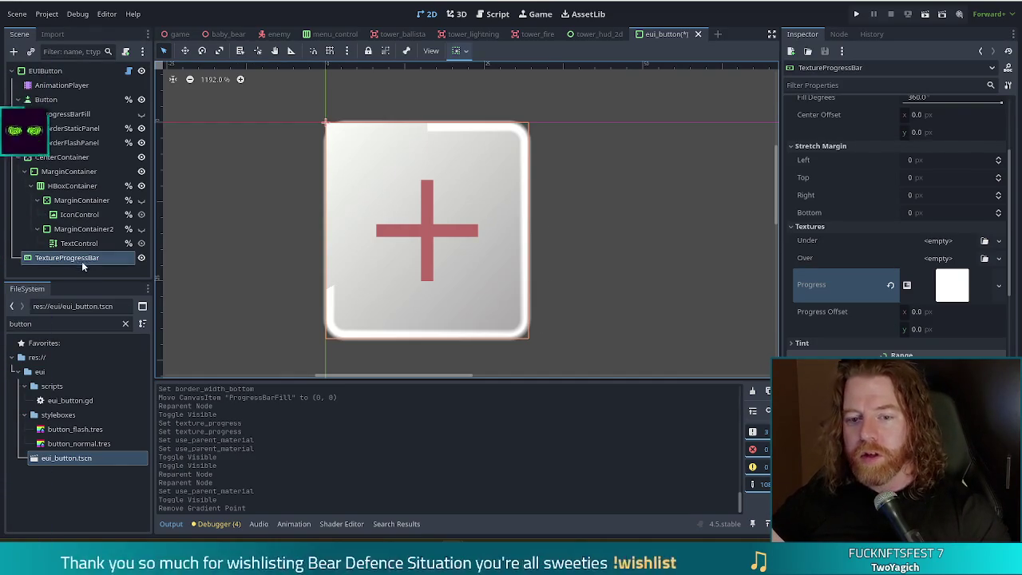
- Move TextureProgressBar back under Button after ProgressBarFill and make ProgressBarFill visible
mouse_move(79, 258)
left_mouse_down()
mouse_move(69, 120)
mouse_move(67, 131)
mouse_move(78, 126)
left_mouse_up()
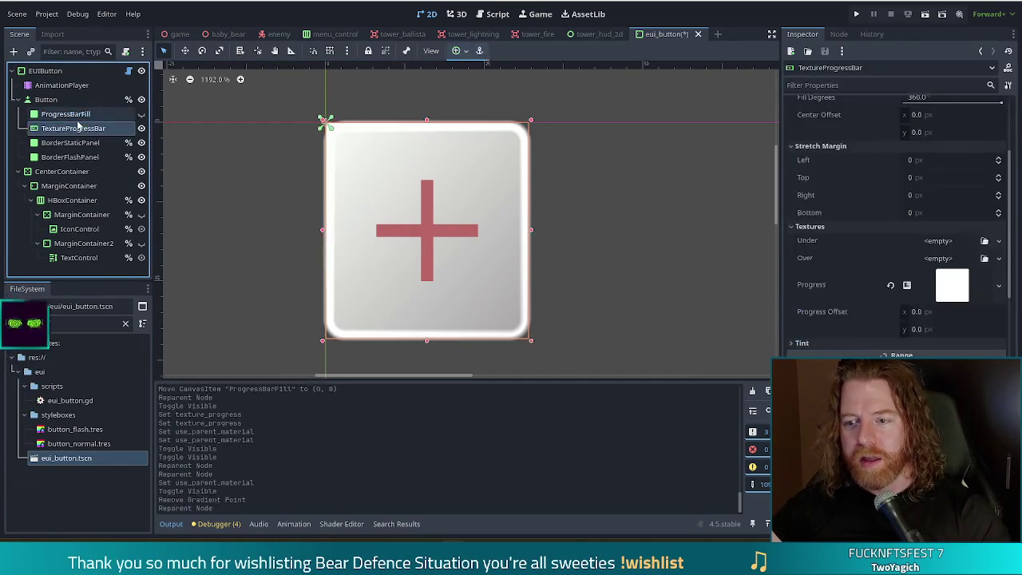
left_click(141, 114)
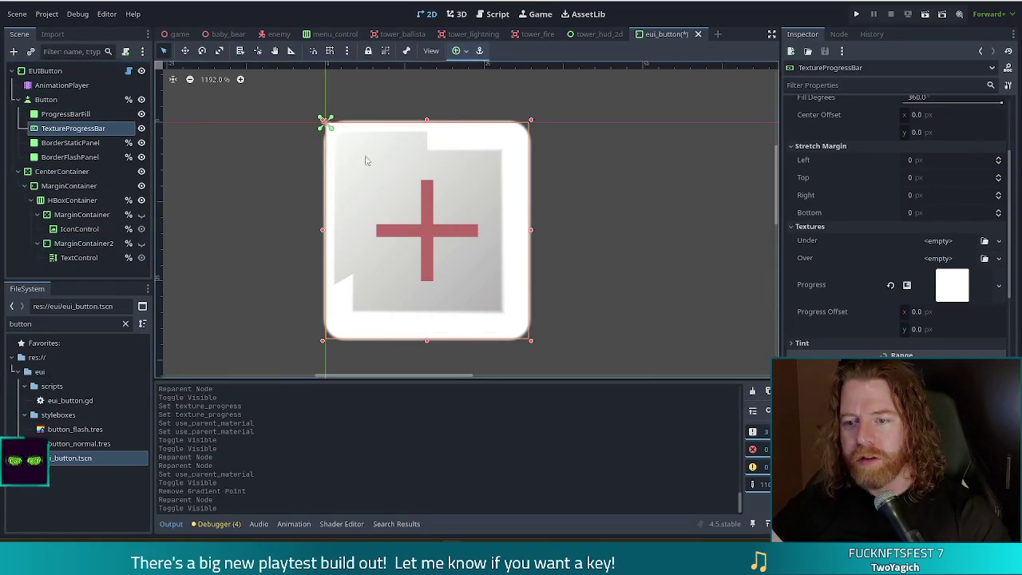
left_click(141, 127)
left_click(141, 114)
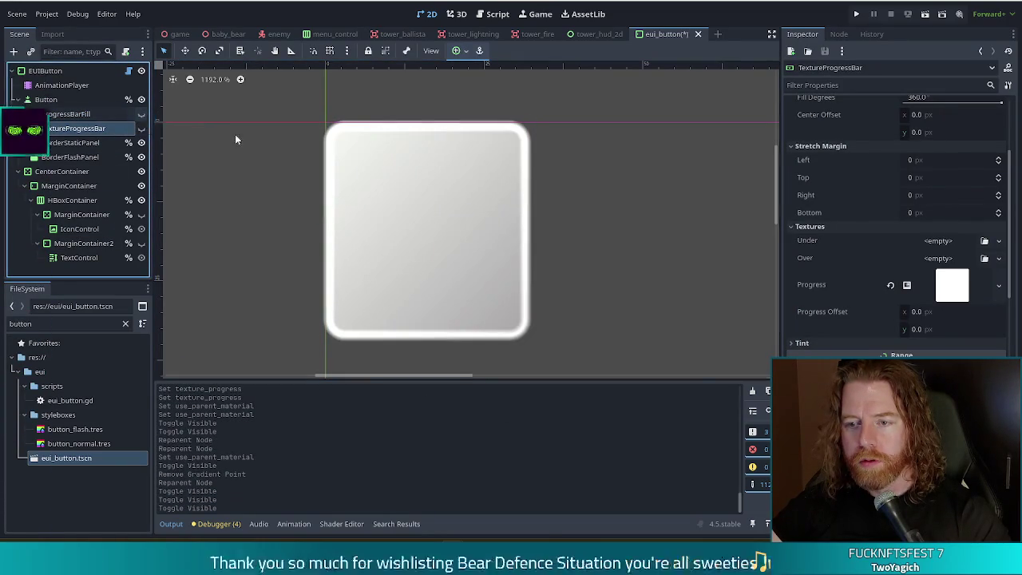
- Recentre the button preview and show the TextureProgressBar layer again
scroll(312, 166, "up", 3)
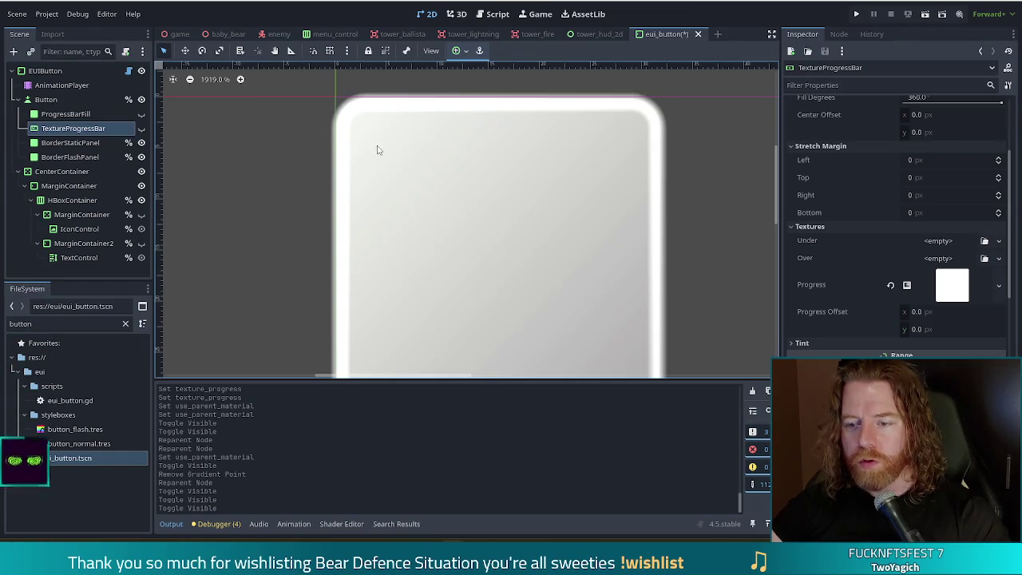
scroll(378, 151, "down", 8)
scroll(578, 250, "down", 2)
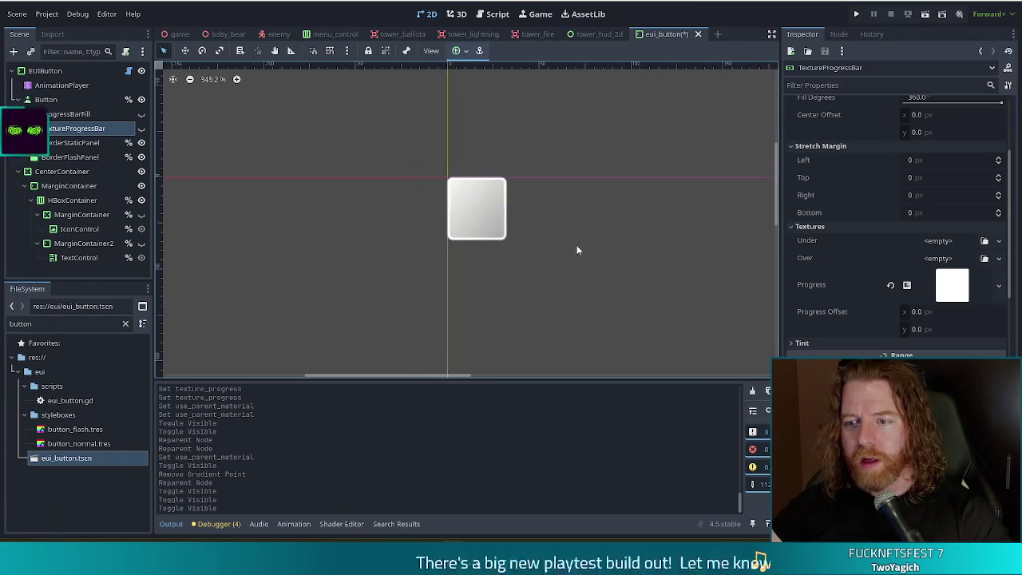
scroll(577, 246, "up", 4)
left_click_drag(290, 138, 339, 181)
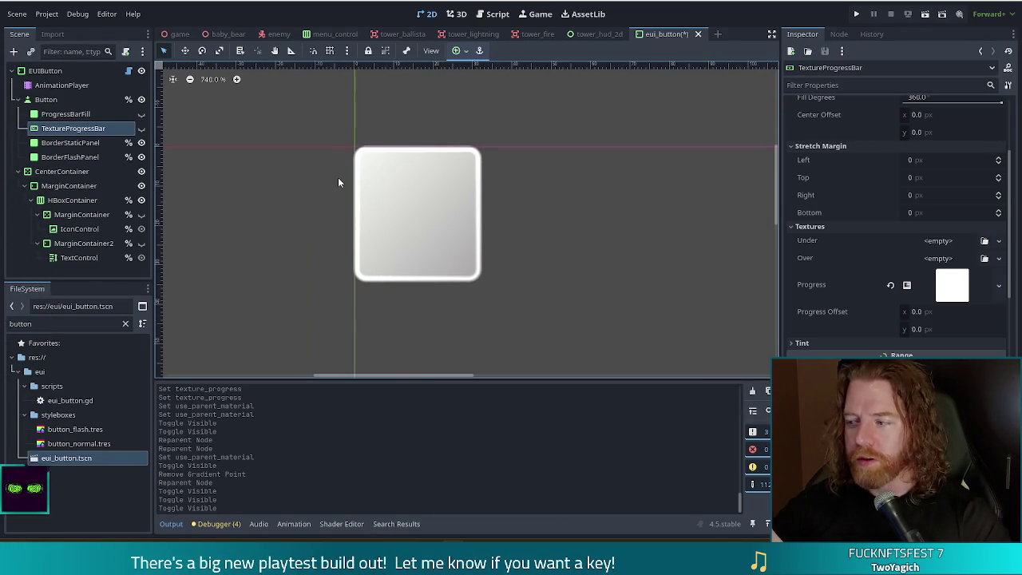
left_click(142, 128)
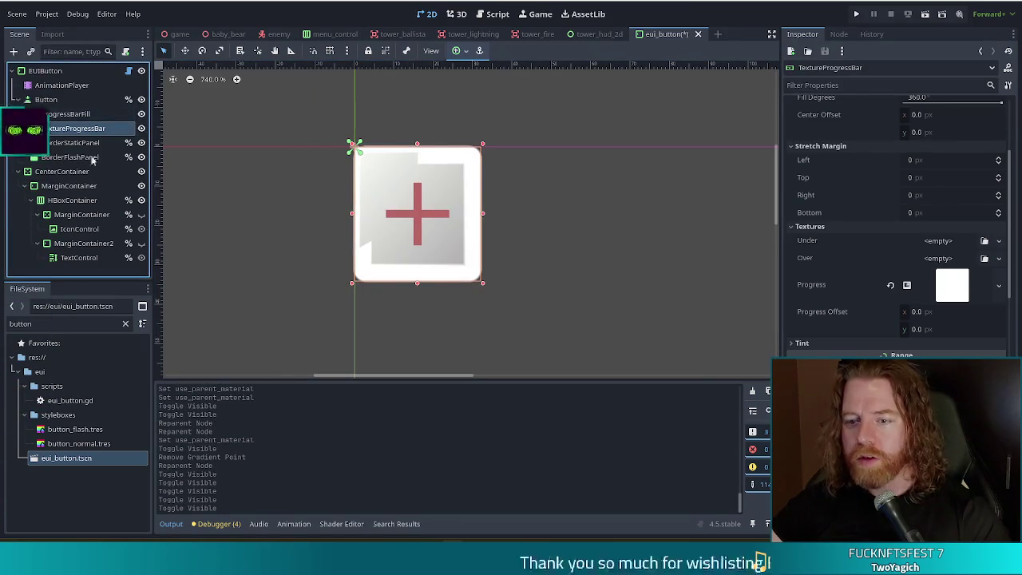